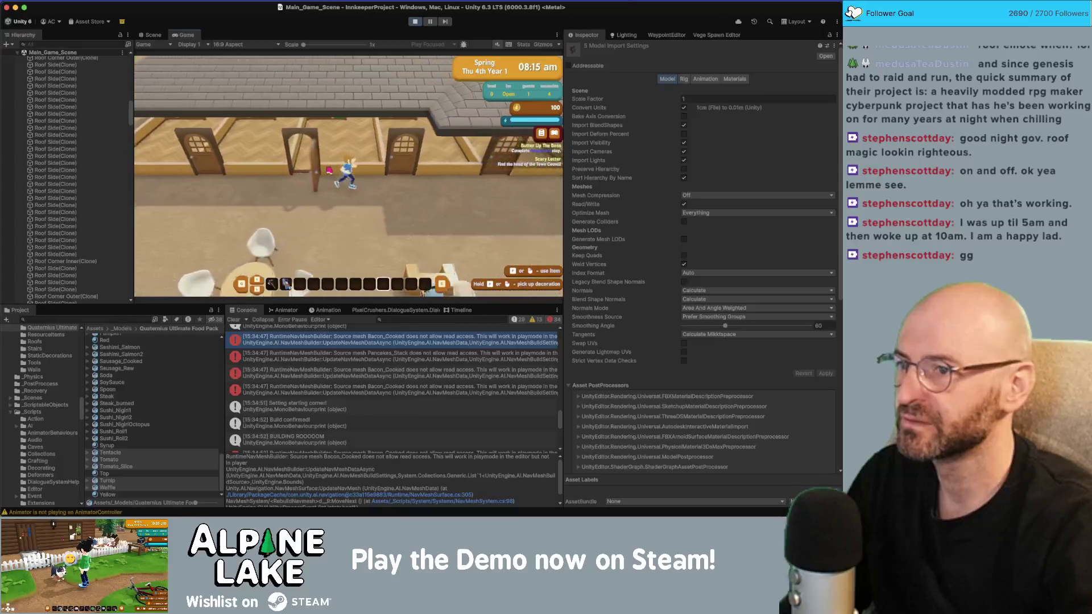
Walk the innkeeper around the inn with WASD and talk to the guest asking for a room.
key("d")
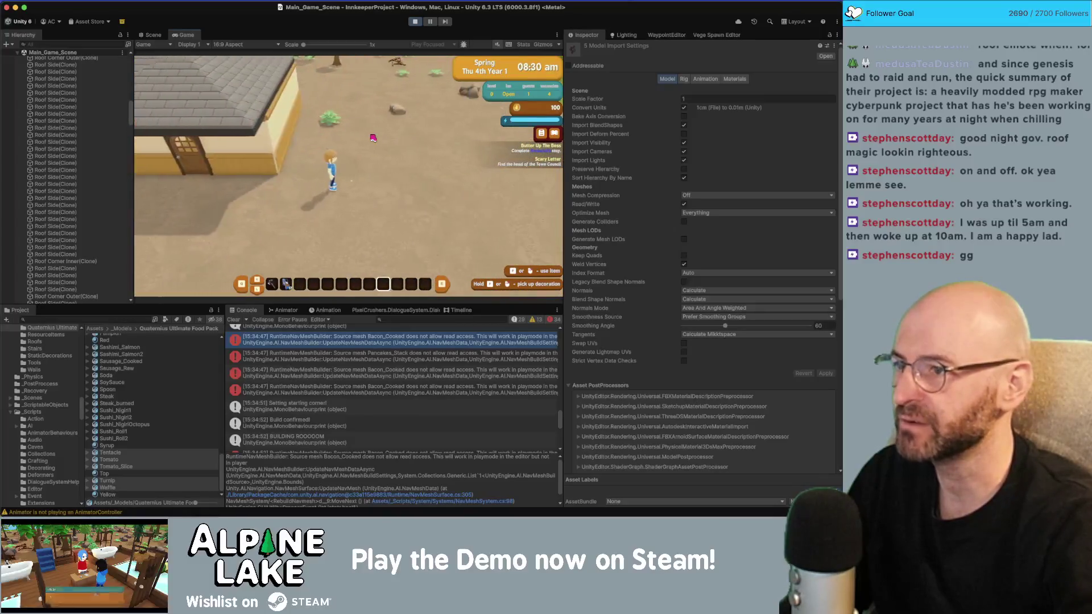
key("s")
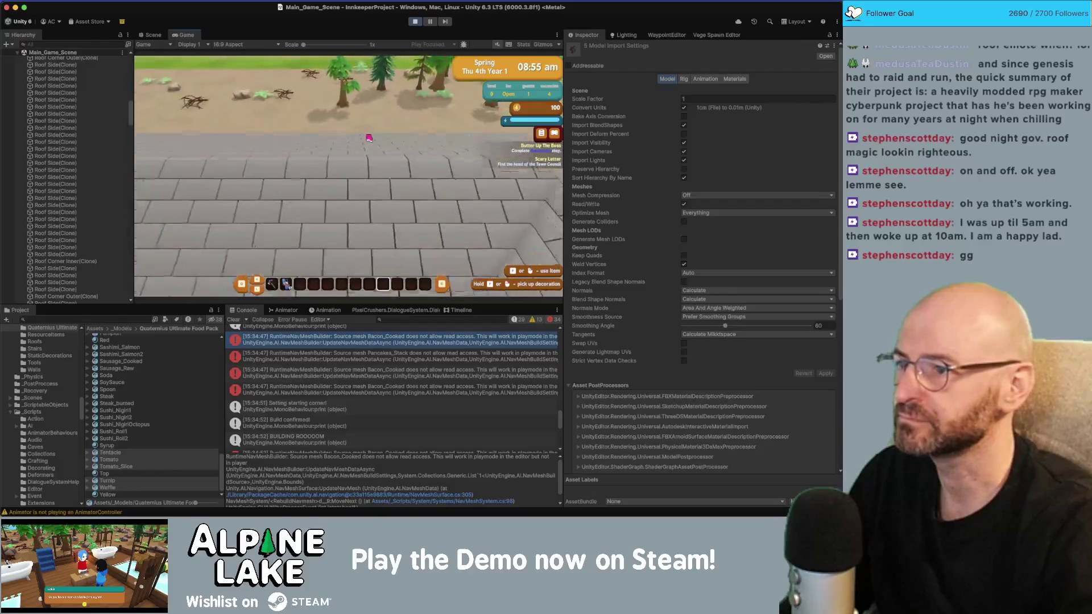
key("s")
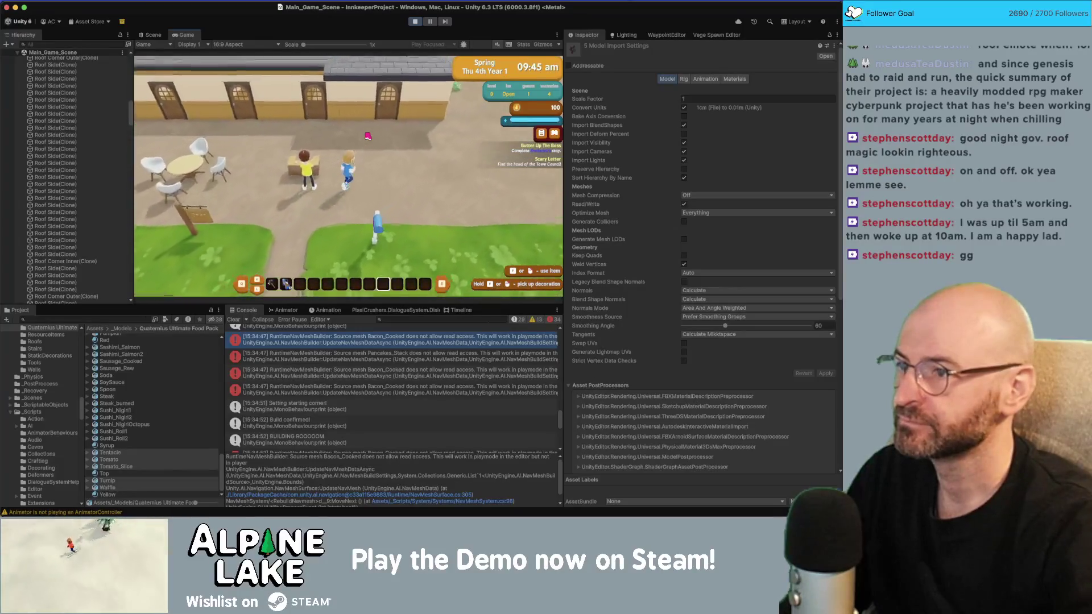
key("w")
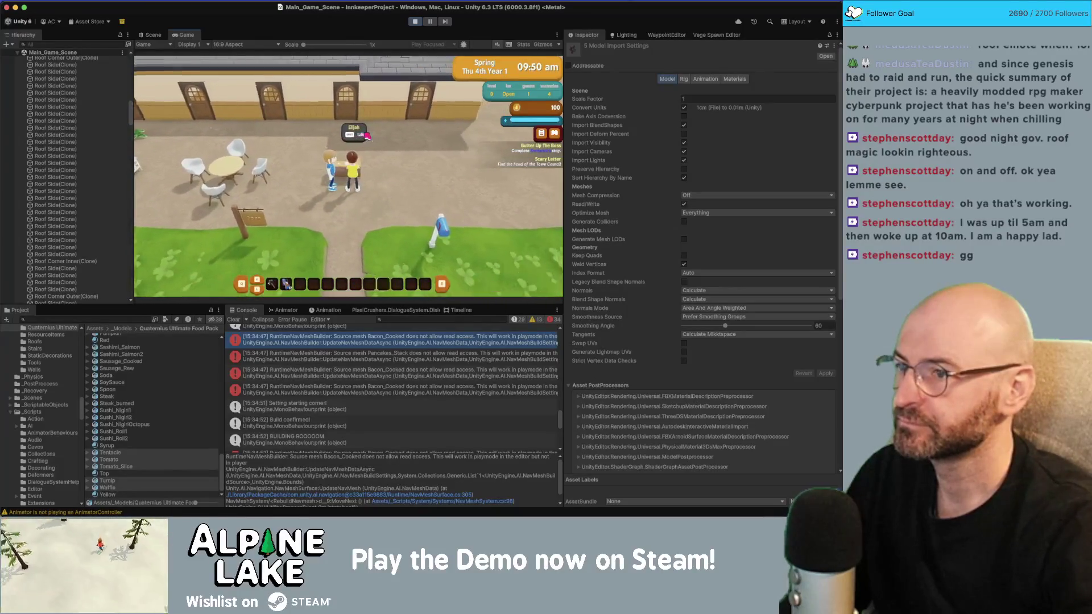
key("e")
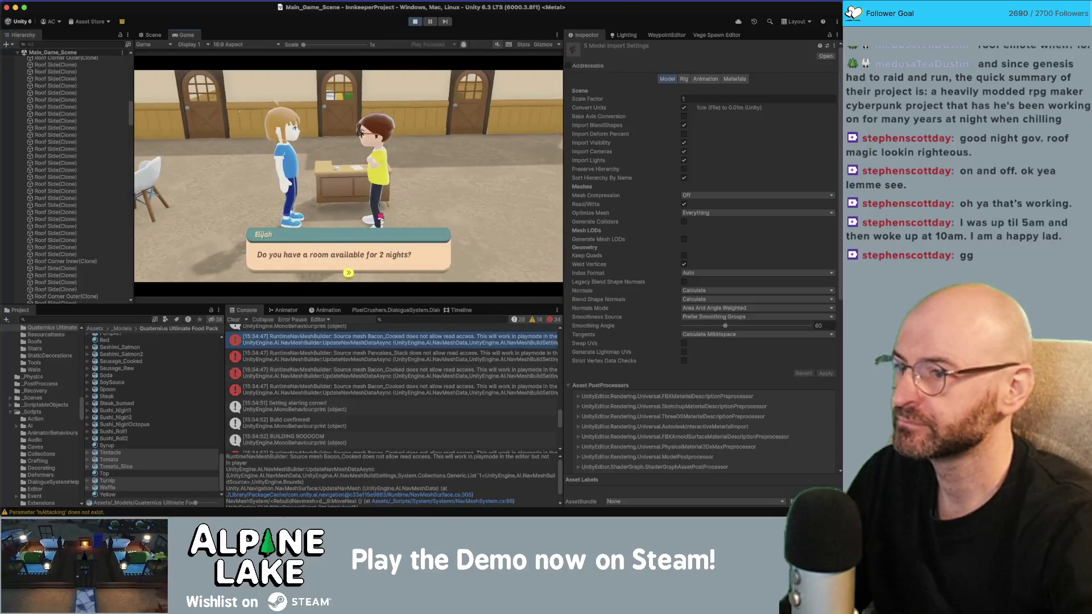
key("e")
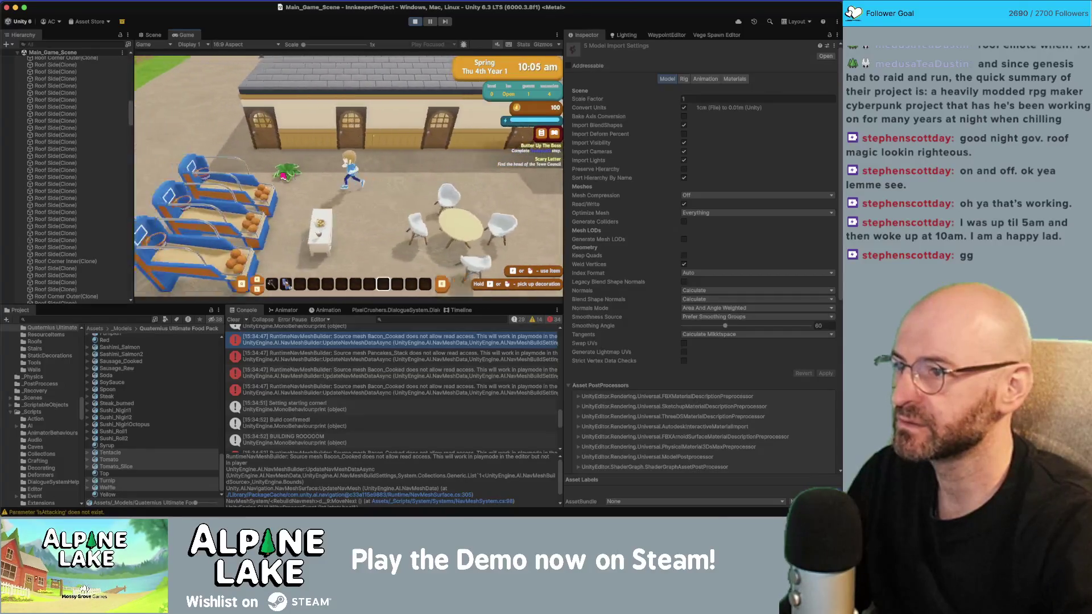
Walk the innkeeper across the grass, past the table and along the building.
key("s")
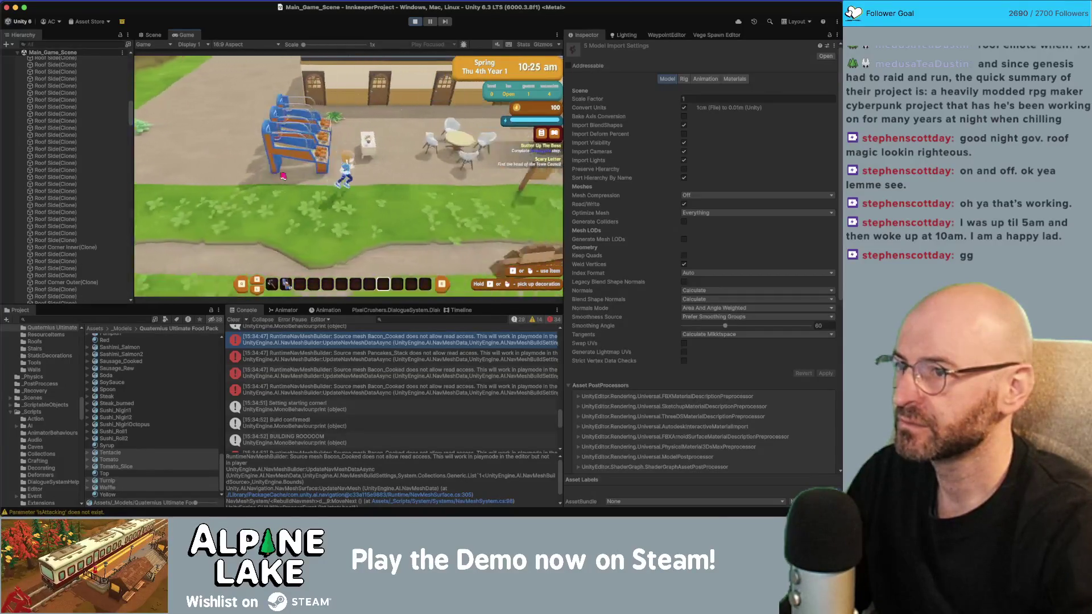
key("w")
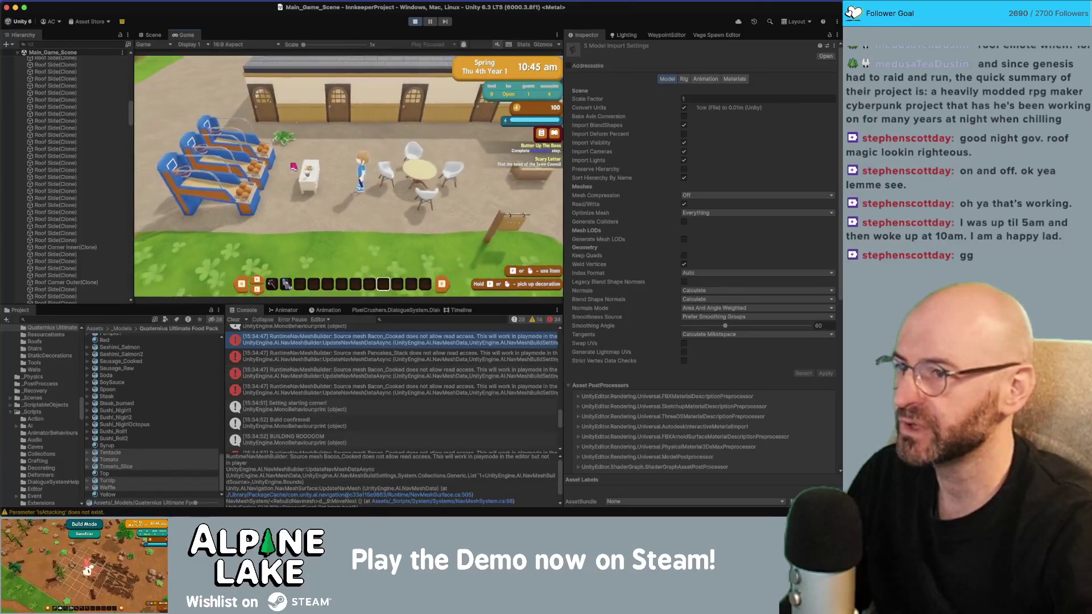
key("d")
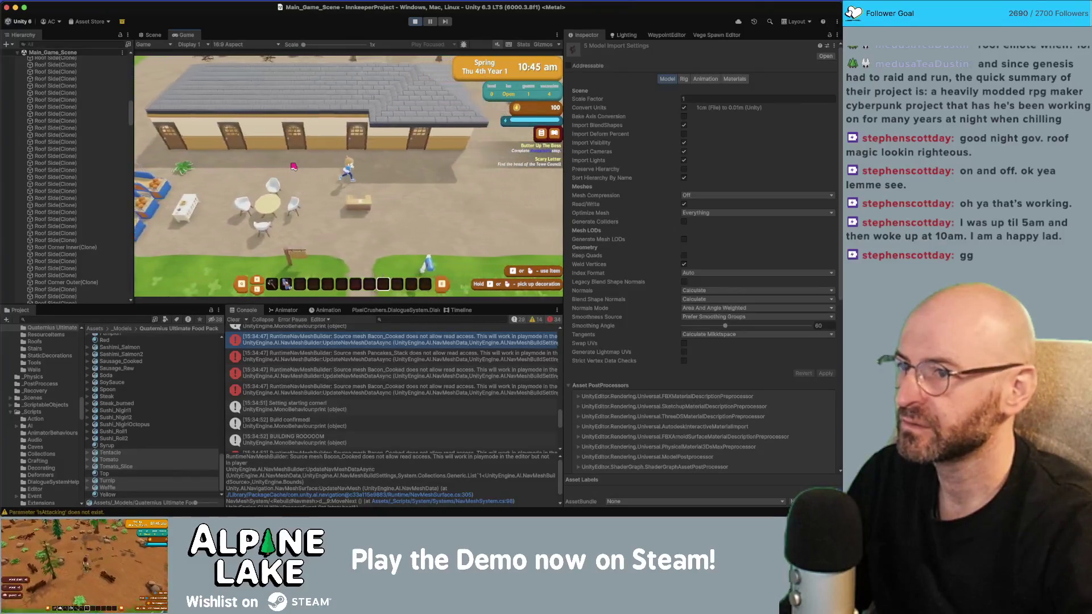
key("s")
key("d")
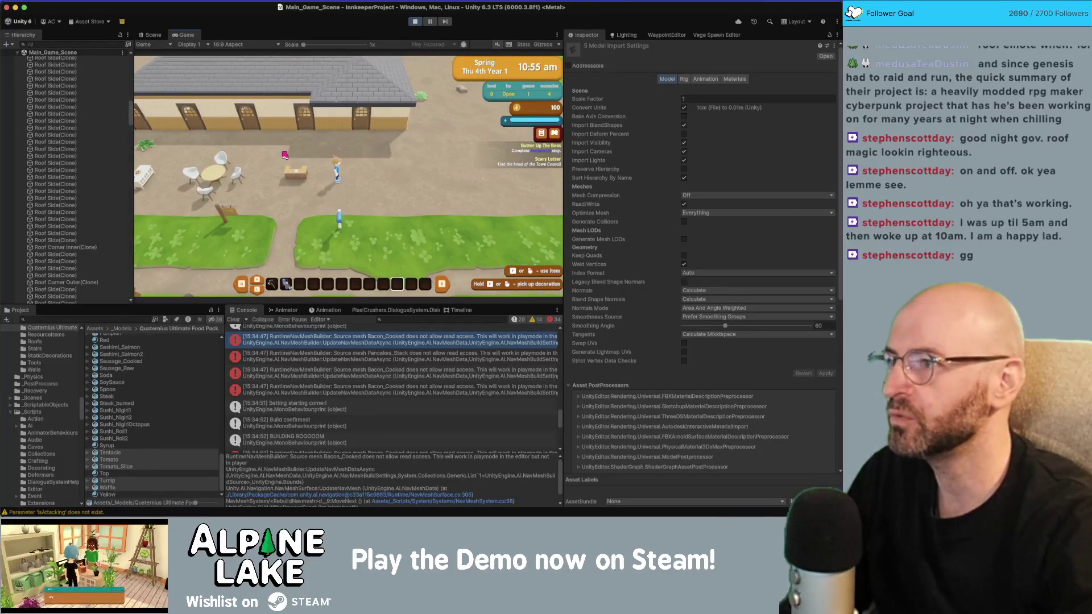
Find the Build Roof item and set its Activates Controller On Use to Build Roof.
left_click(95, 317)
type("build roo")
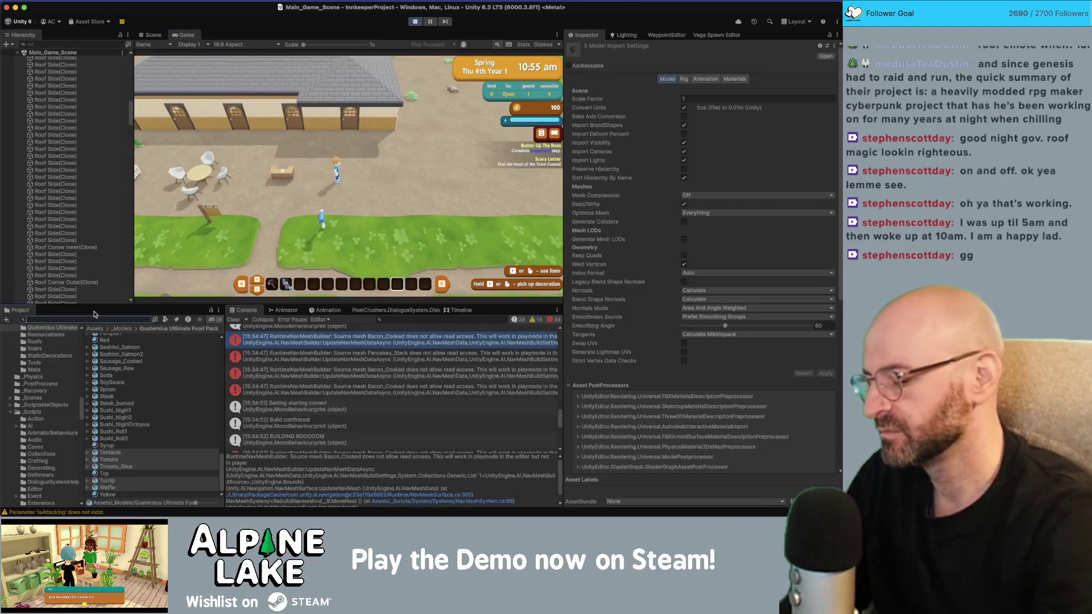
type("f")
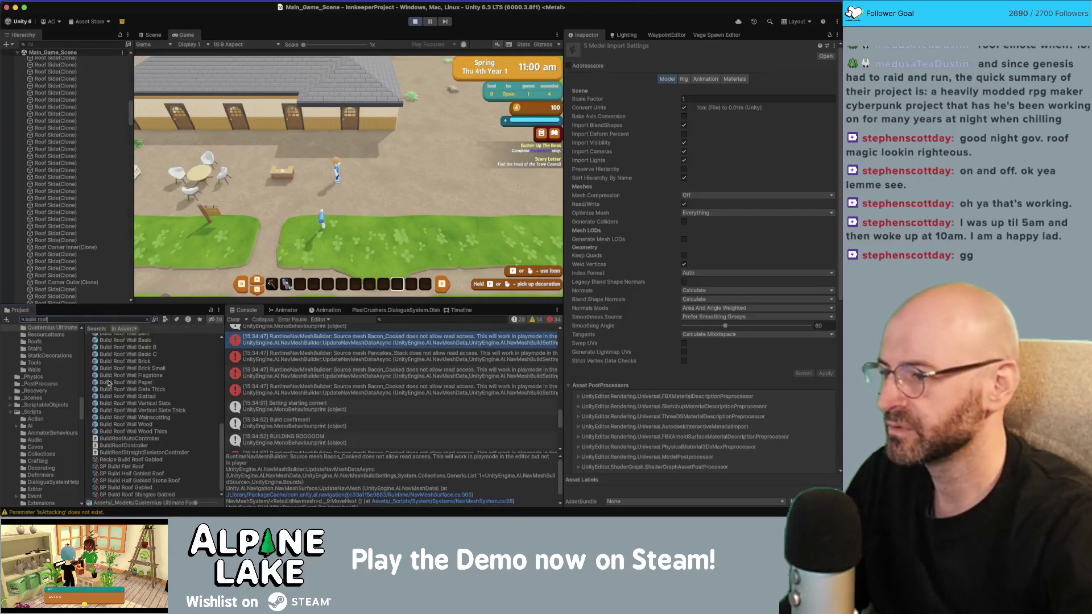
scroll(114, 422, "up", 5)
left_click(112, 387)
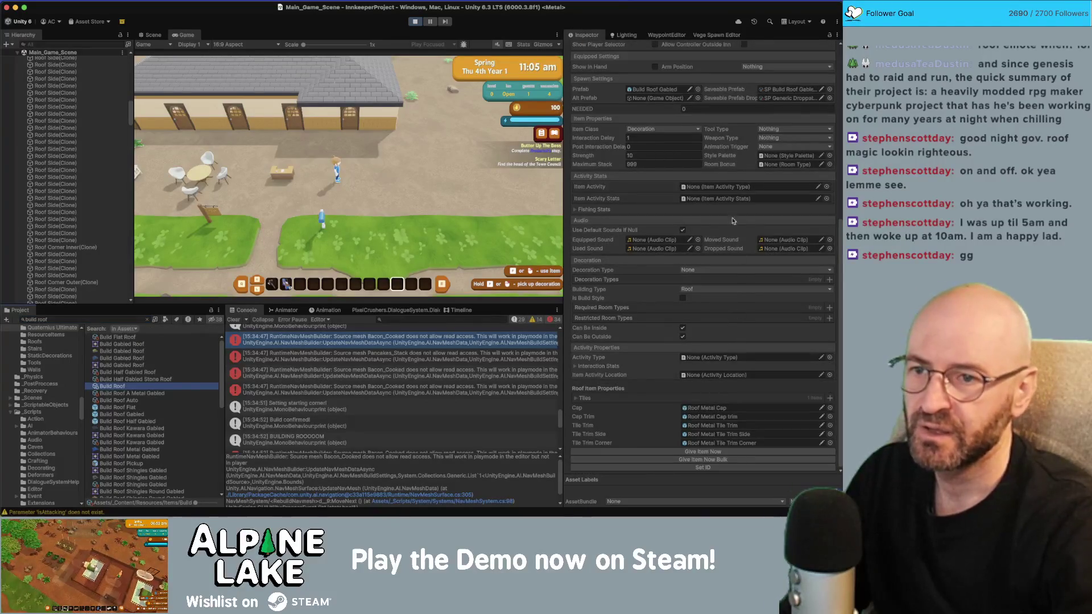
scroll(761, 231, "up", 5)
scroll(761, 230, "up", 1)
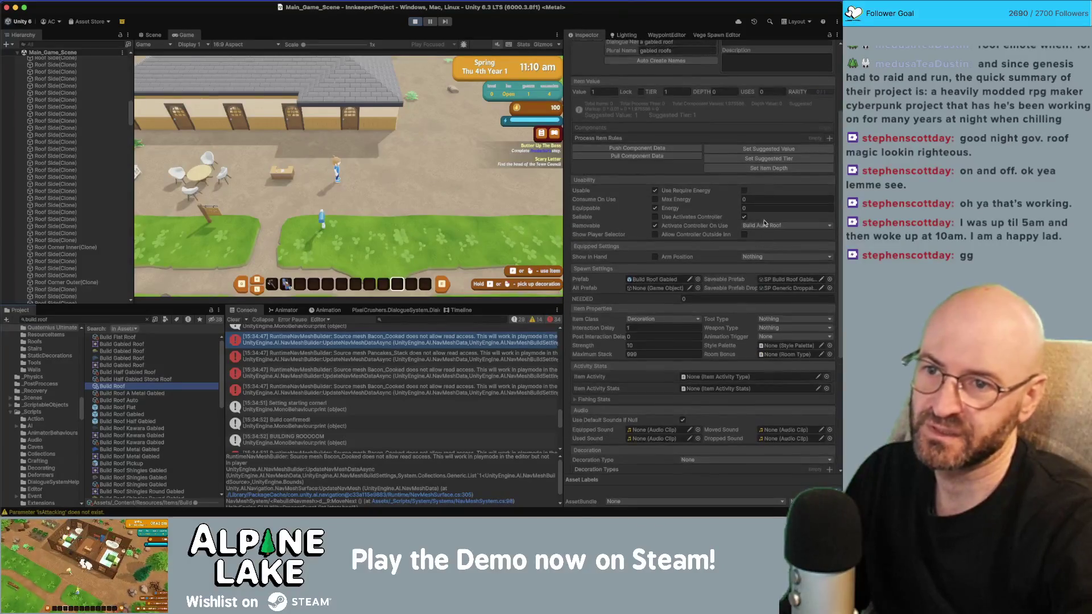
left_click(764, 226)
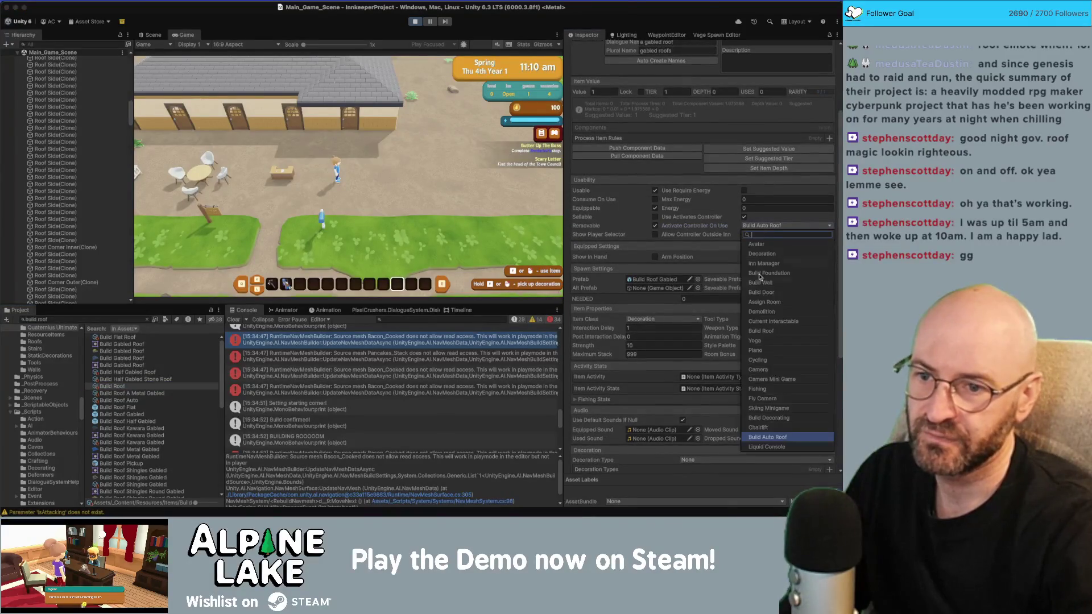
left_click(769, 333)
Give the player a bulk stack of Build Roof and use it from the hotbar.
scroll(702, 368, "down", 5)
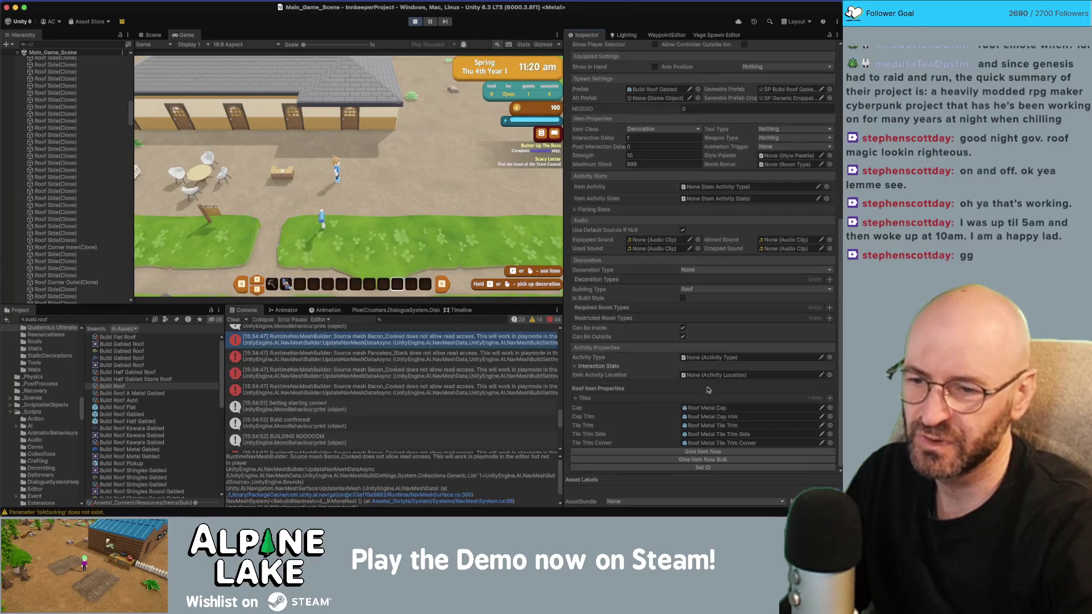
left_click(709, 460)
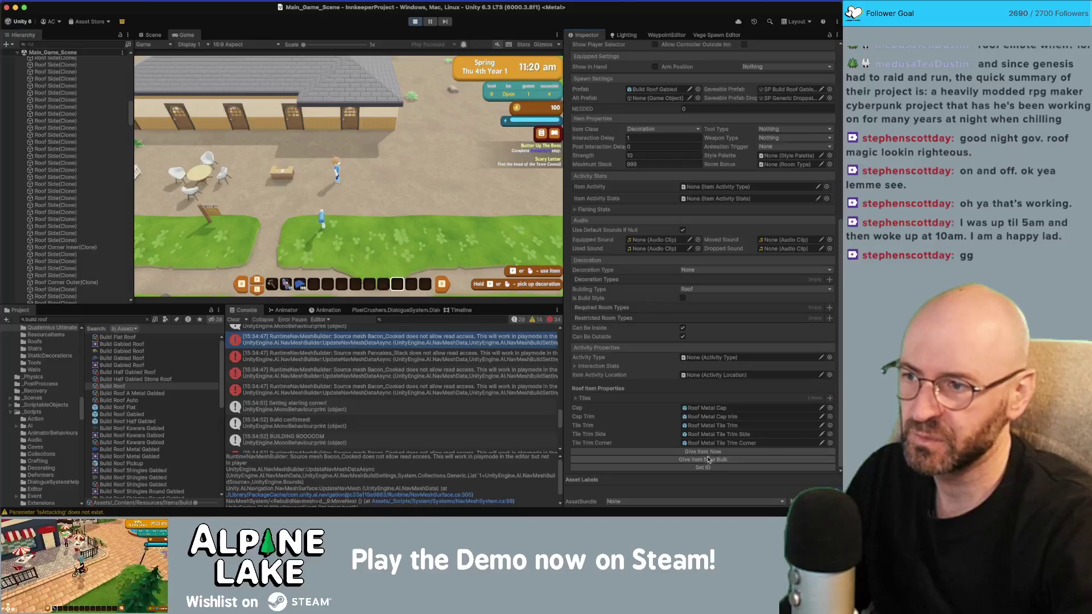
left_click(433, 175)
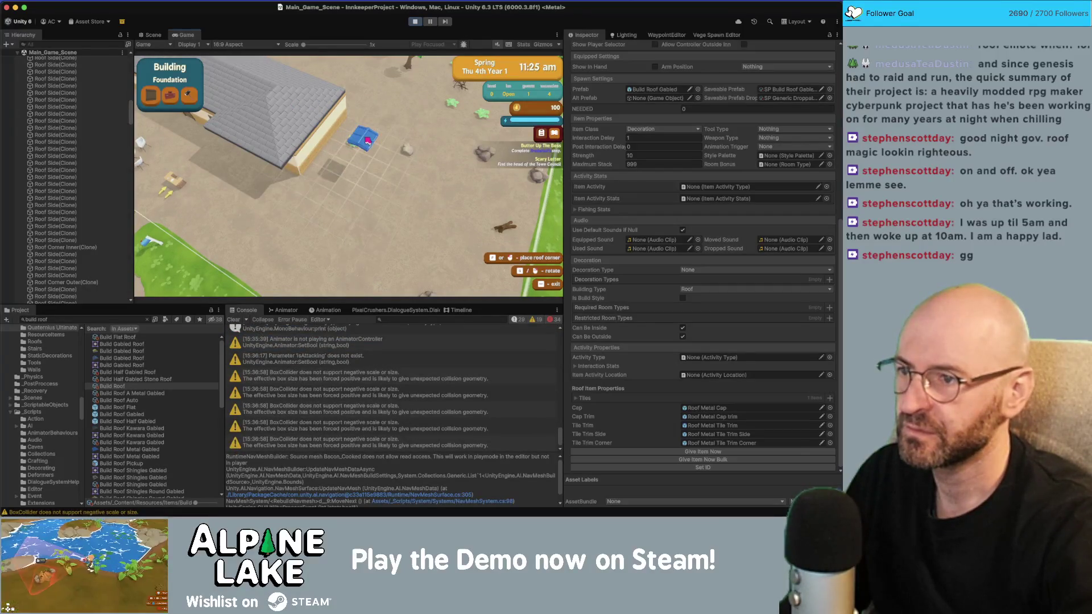
Move the game camera forward to check the blue roof preview, then stop Play mode.
key("w")
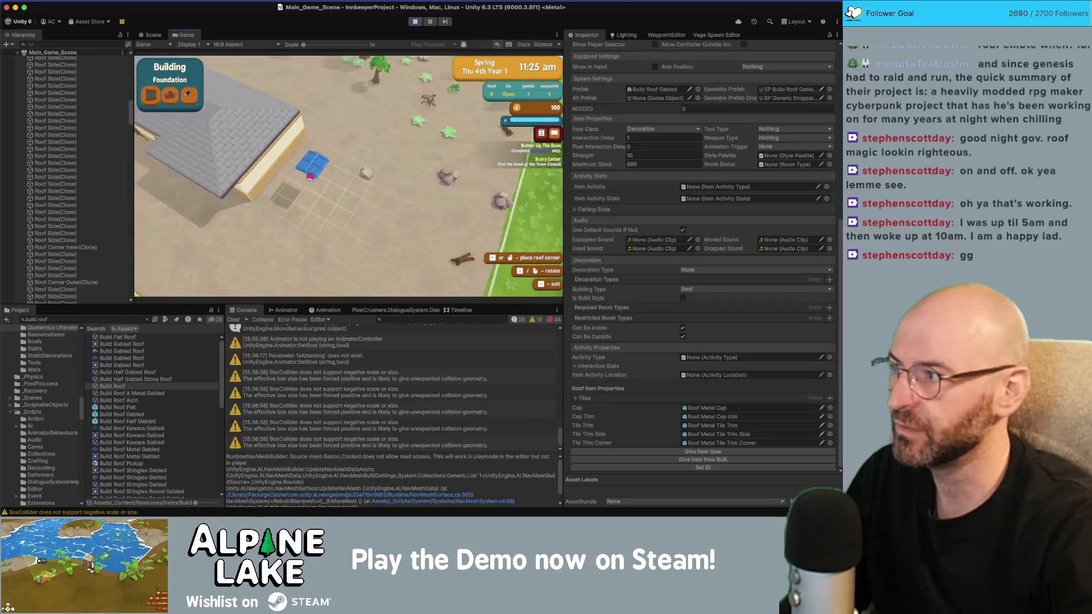
key("w")
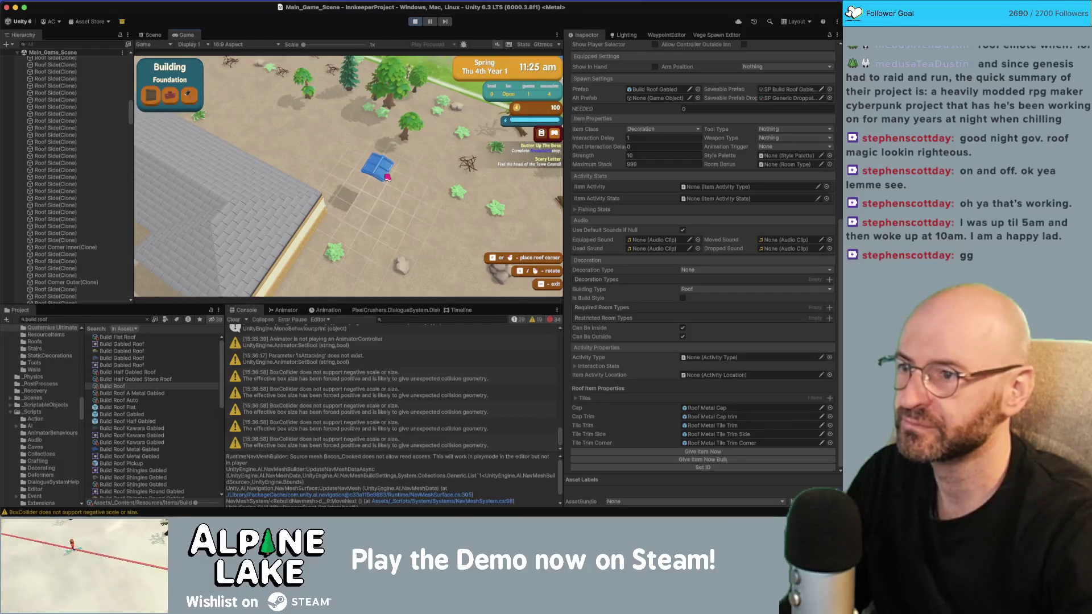
left_click(415, 21)
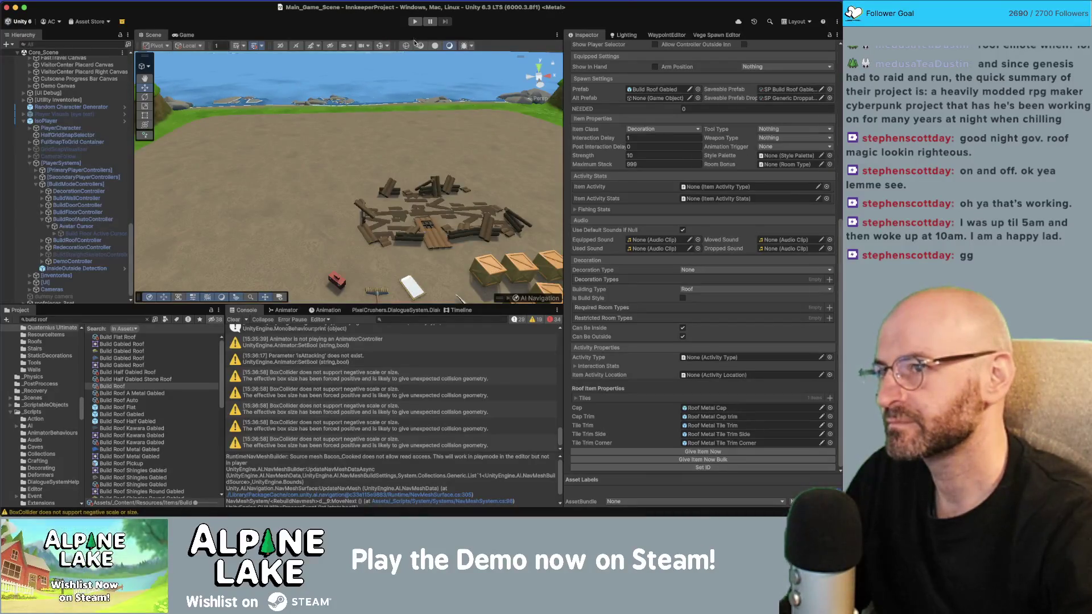
Start Play mode, enter building mode and switch the category to Walls.
left_click(415, 23)
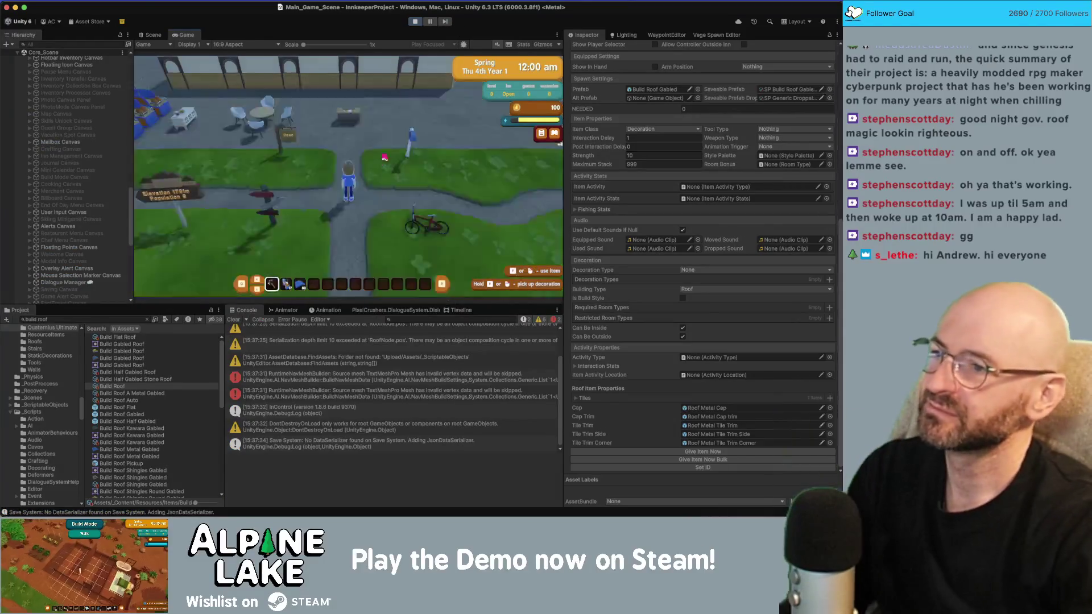
left_click(378, 164)
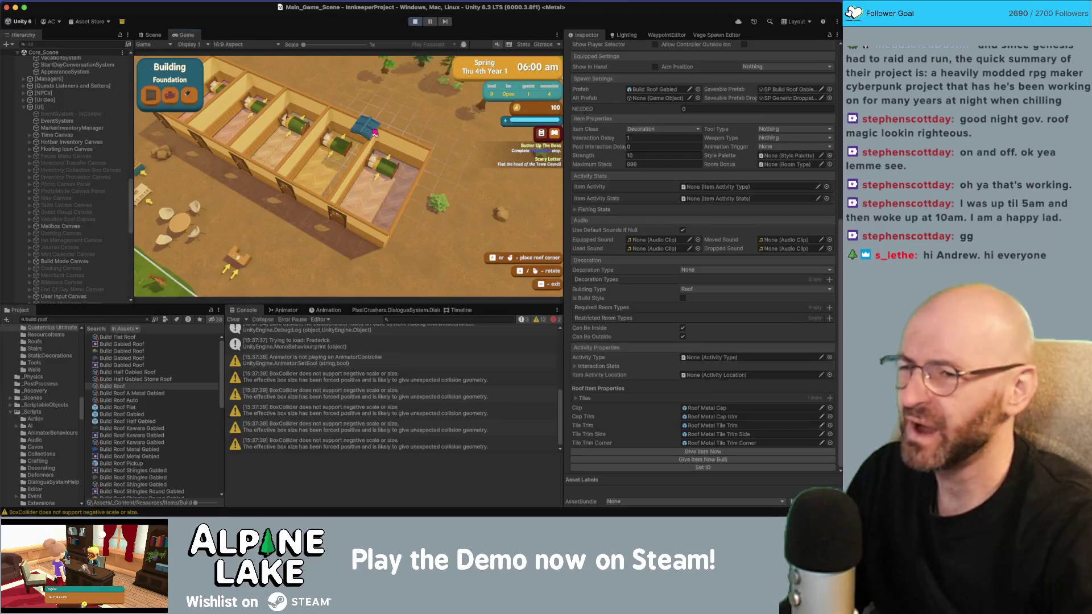
left_click(166, 96)
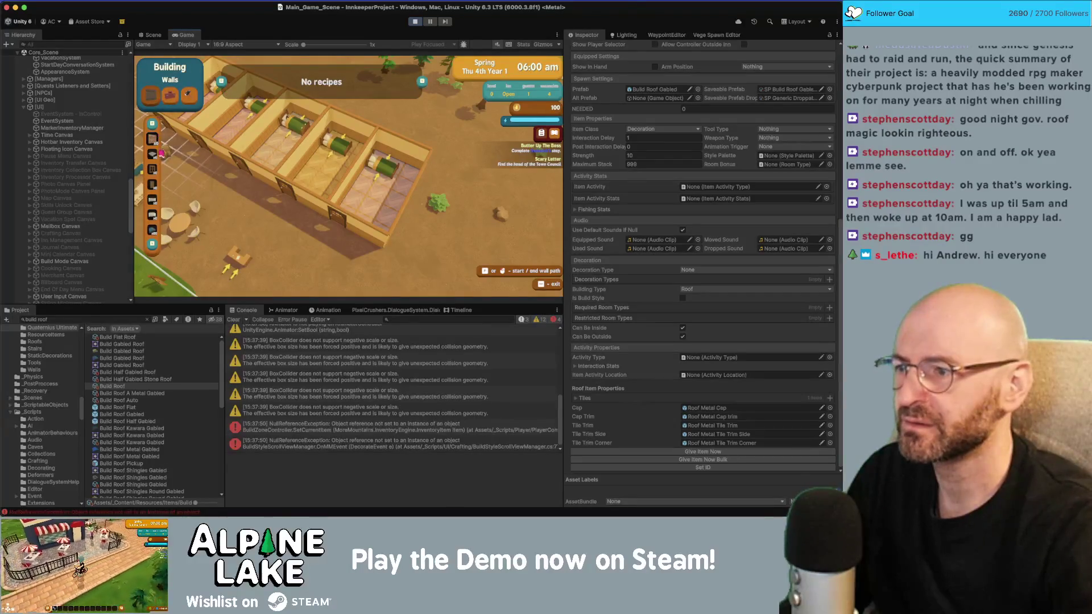
Open the first NullReferenceException's stack trace and jump to its BuildZoneController.cs line.
left_click(315, 426)
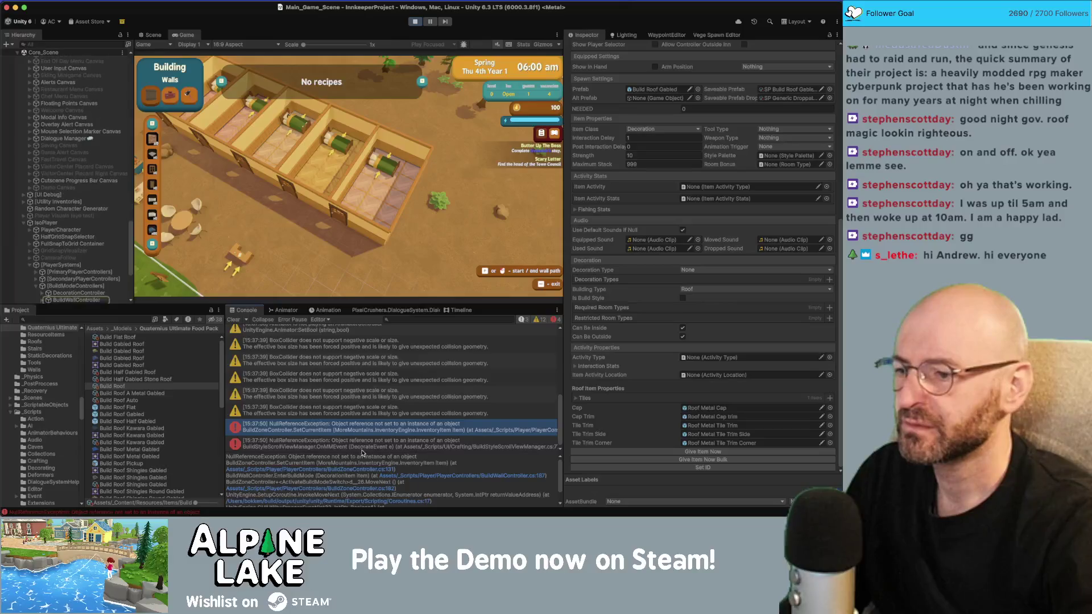
left_click(371, 469)
left_click(370, 470)
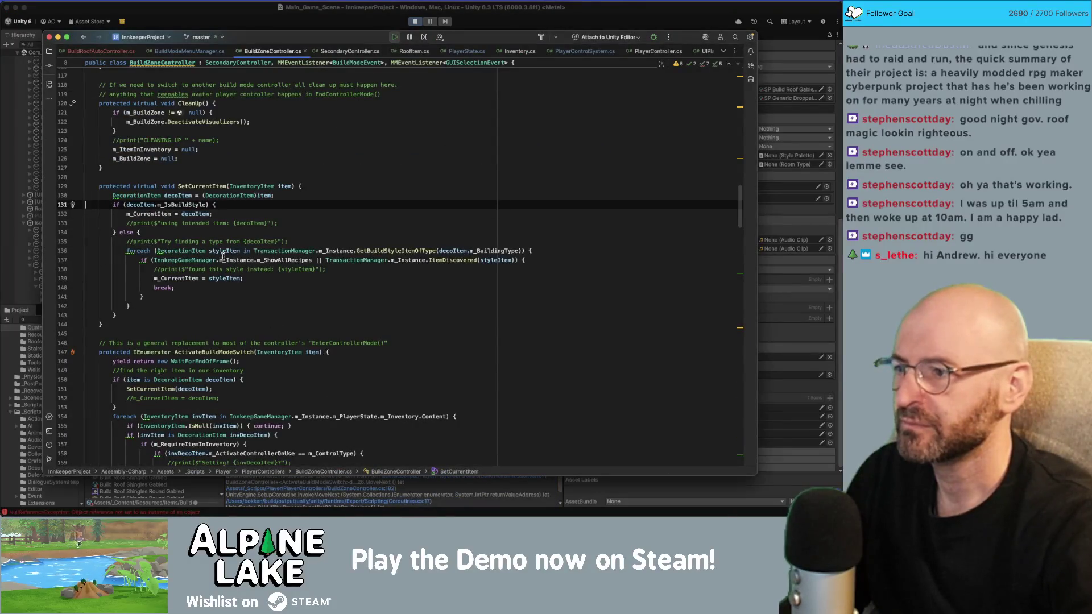
Inspect m_IsBuildStyle on line 131 in Rider, then stop Unity's Play mode.
double_click(185, 205)
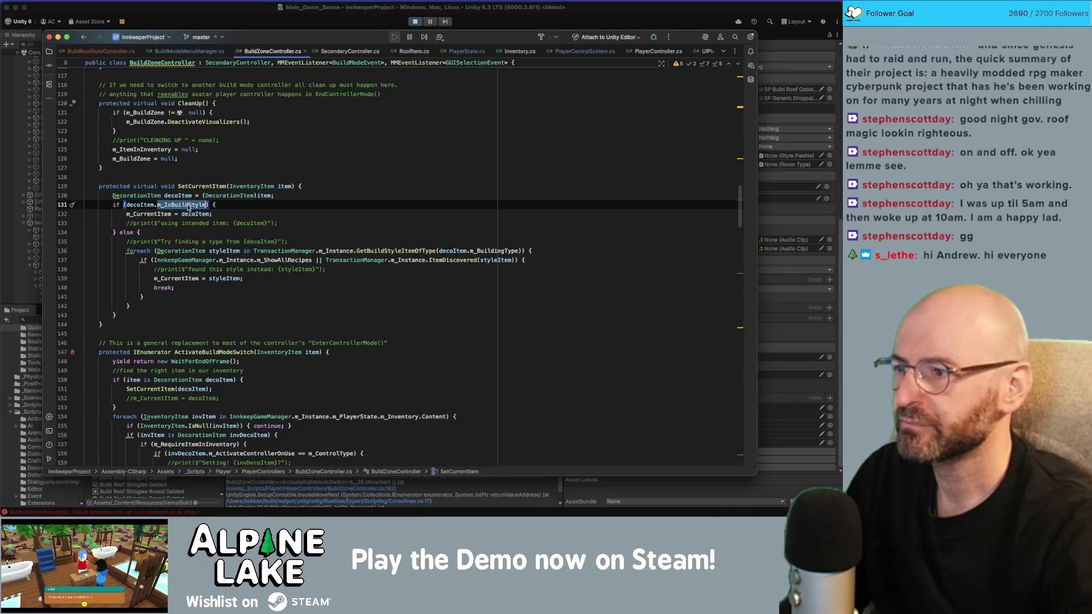
left_click(203, 26)
left_click(414, 21)
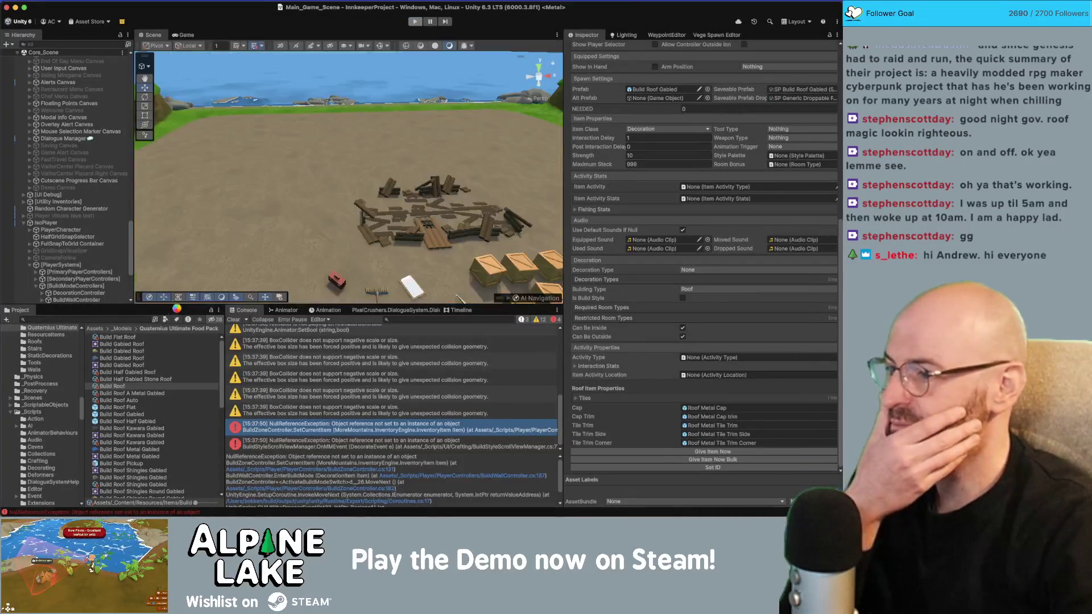
Reselect the Build Roof item and open the NullReferenceException's source code.
scroll(147, 393, "down", 1)
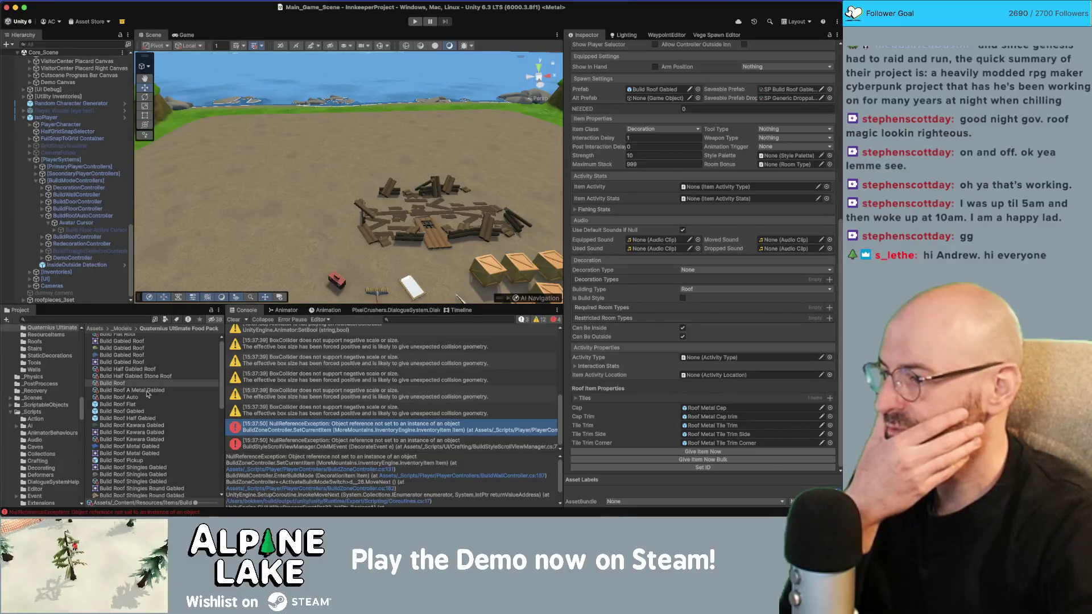
scroll(149, 414, "up", 1)
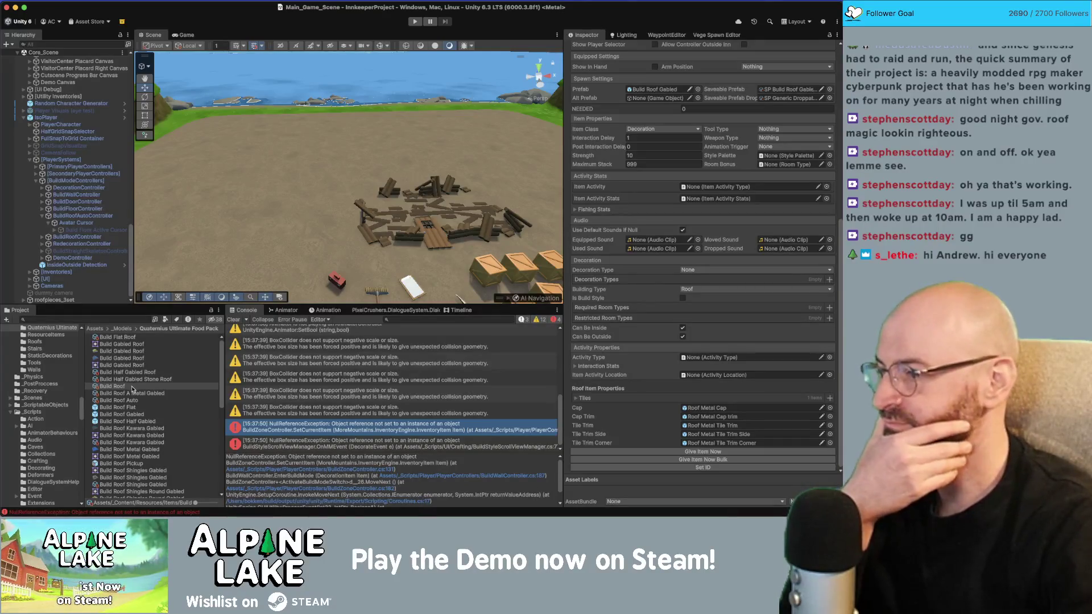
left_click(123, 388)
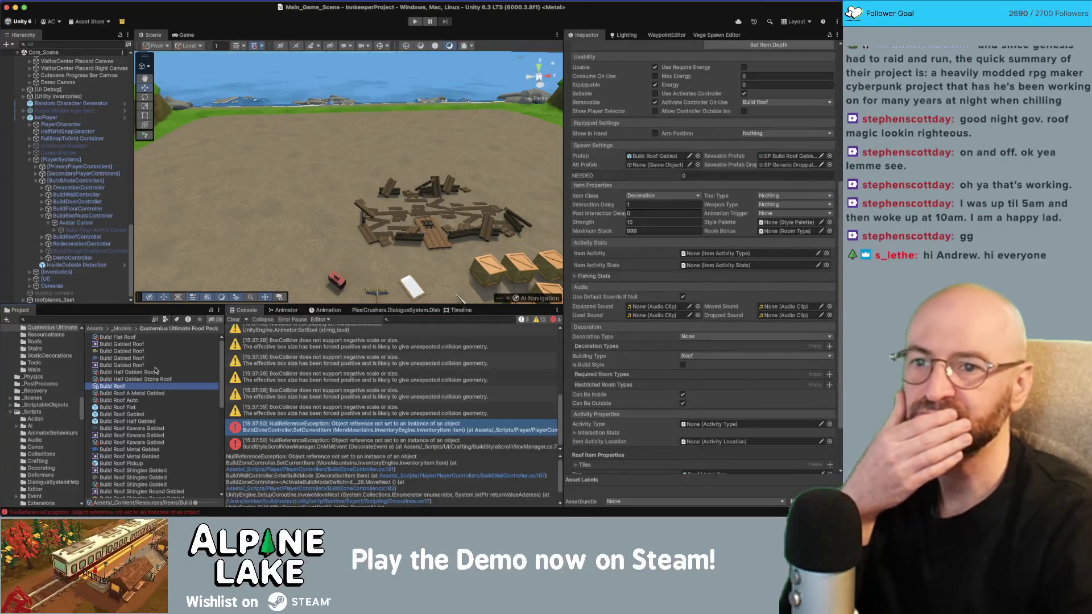
scroll(303, 394, "down", 1)
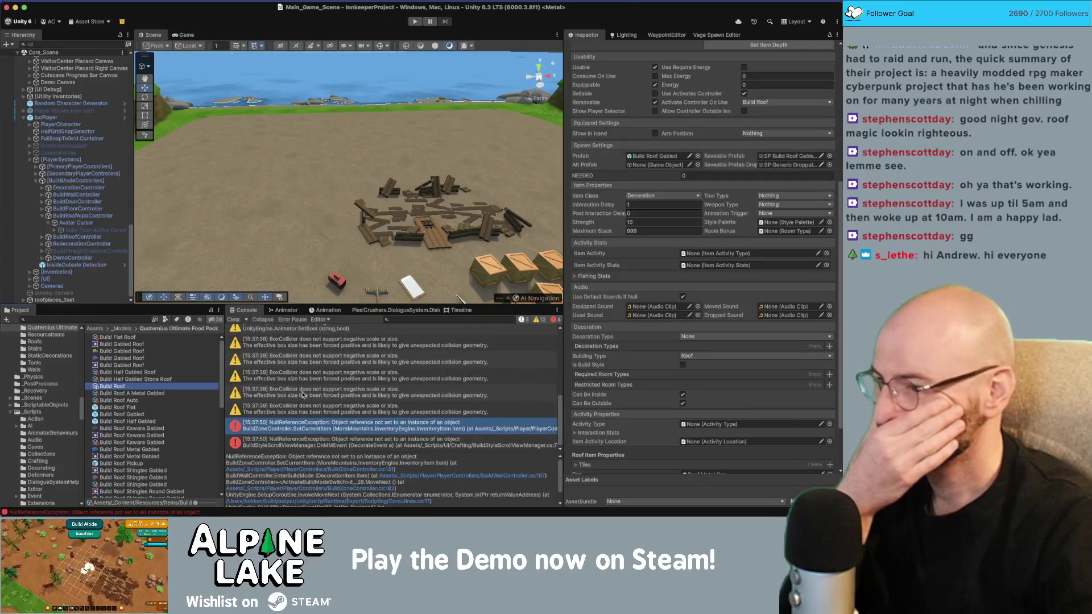
double_click(362, 427)
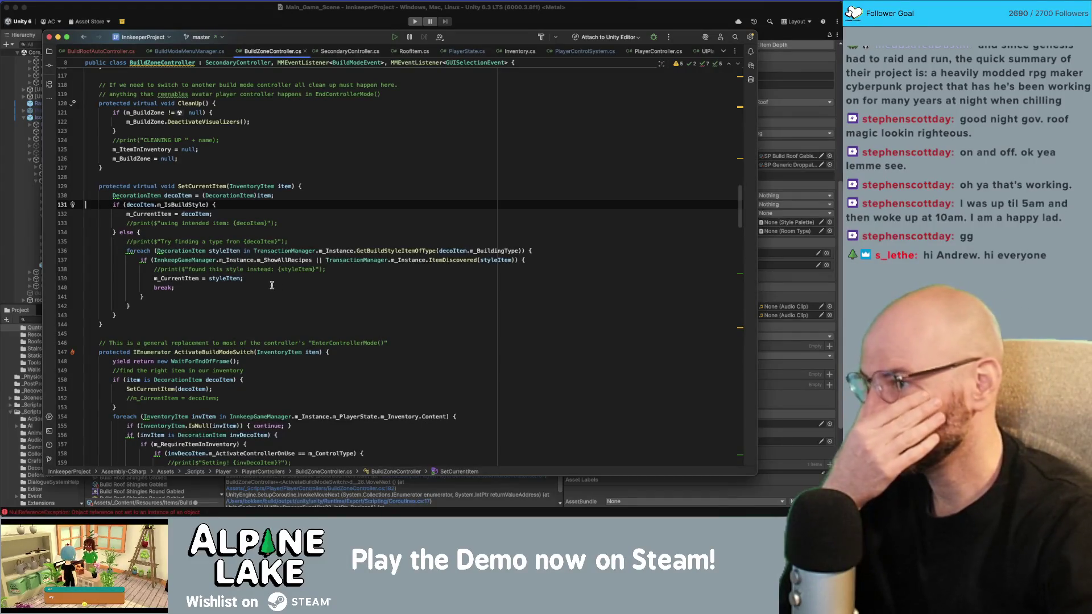
left_click(228, 10)
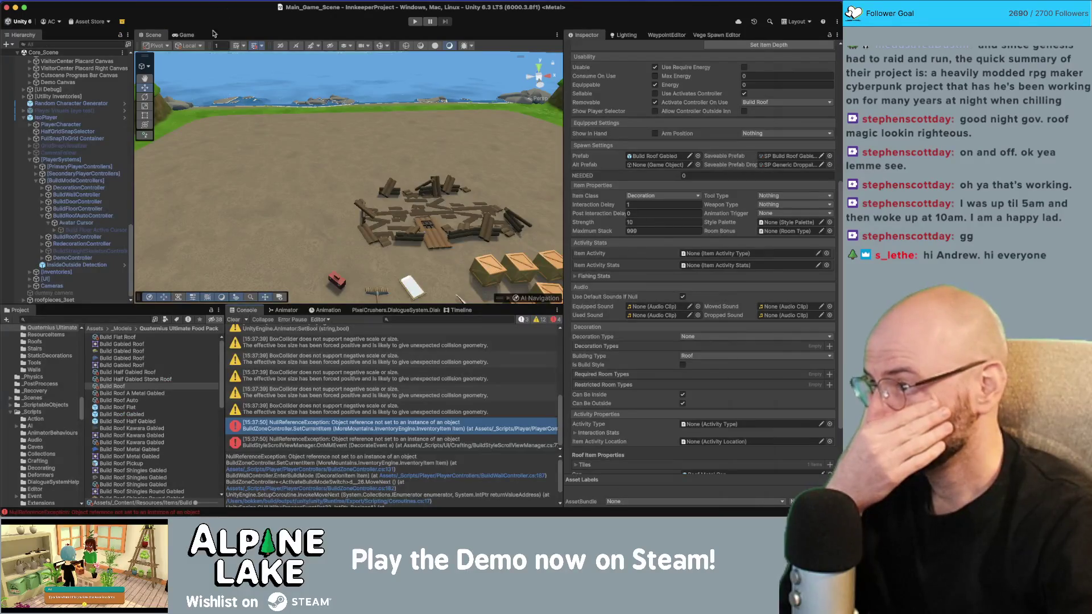
Orbit the Scene view around the debris and start Play mode.
scroll(100, 155, "up", 15)
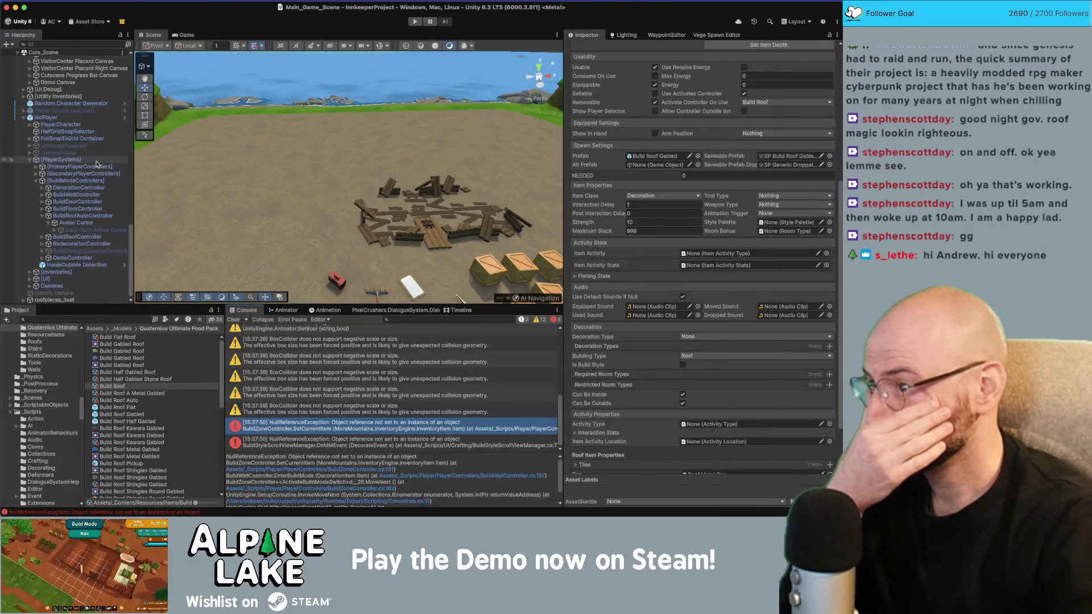
left_click_drag(302, 153, 290, 168)
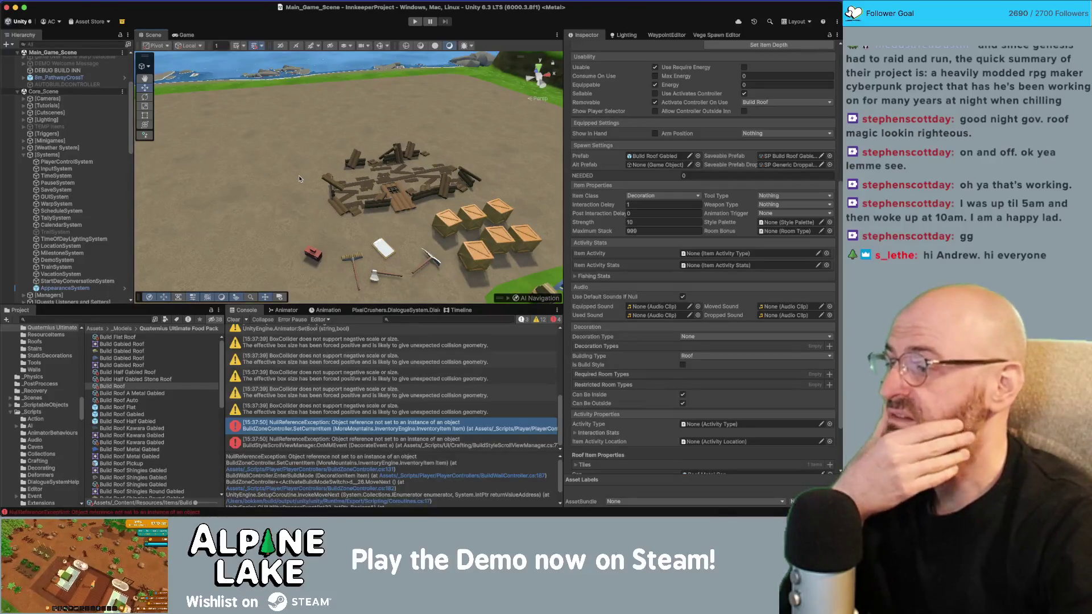
left_click(415, 21)
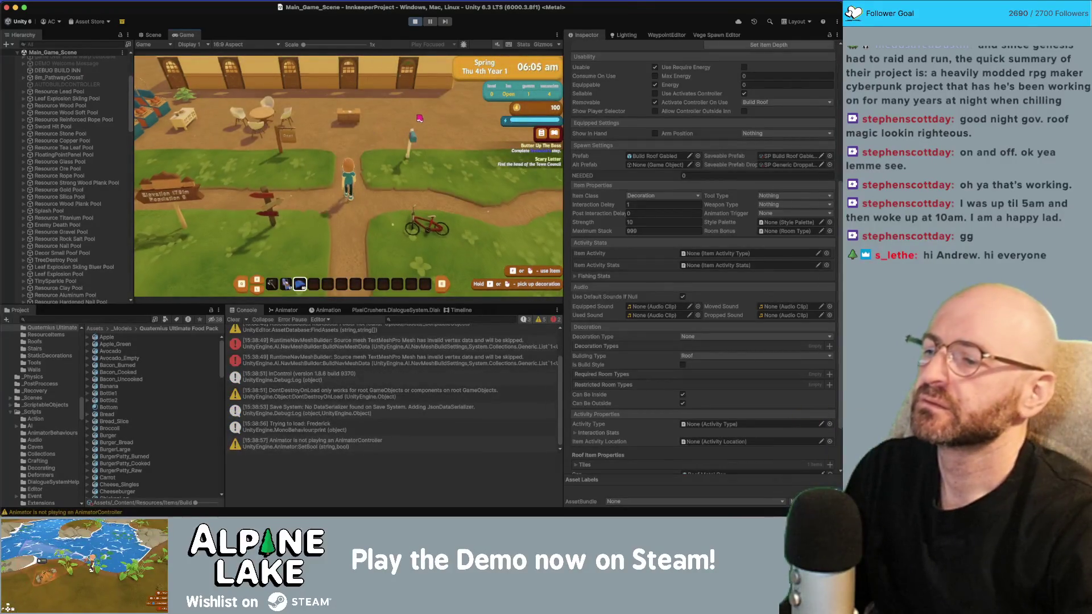
Walk to the inn, enter build mode and inspect the NavMesh builder error's stack trace.
key("w")
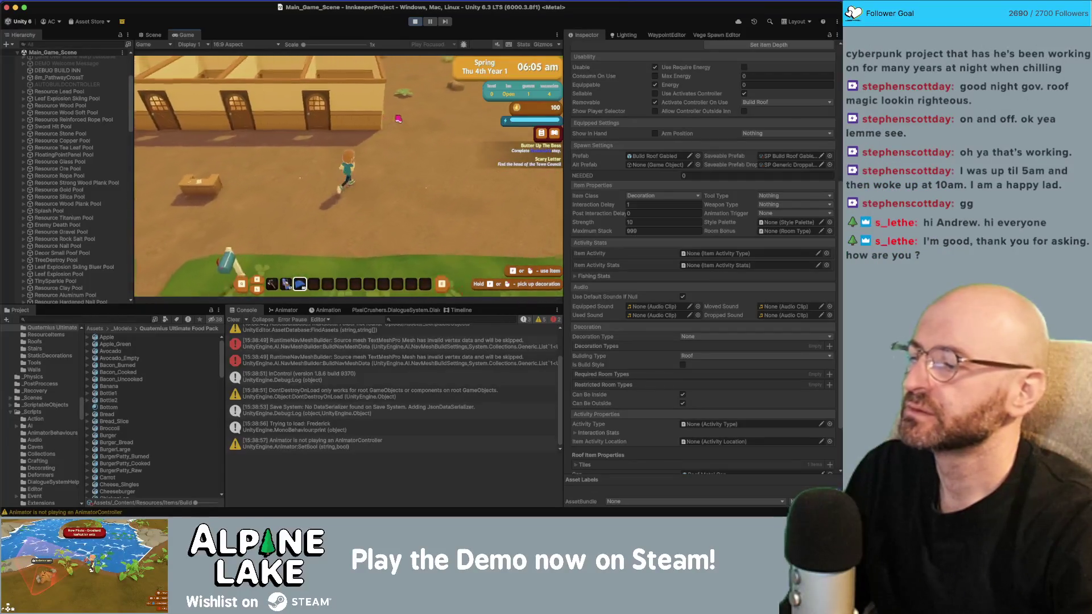
key("w")
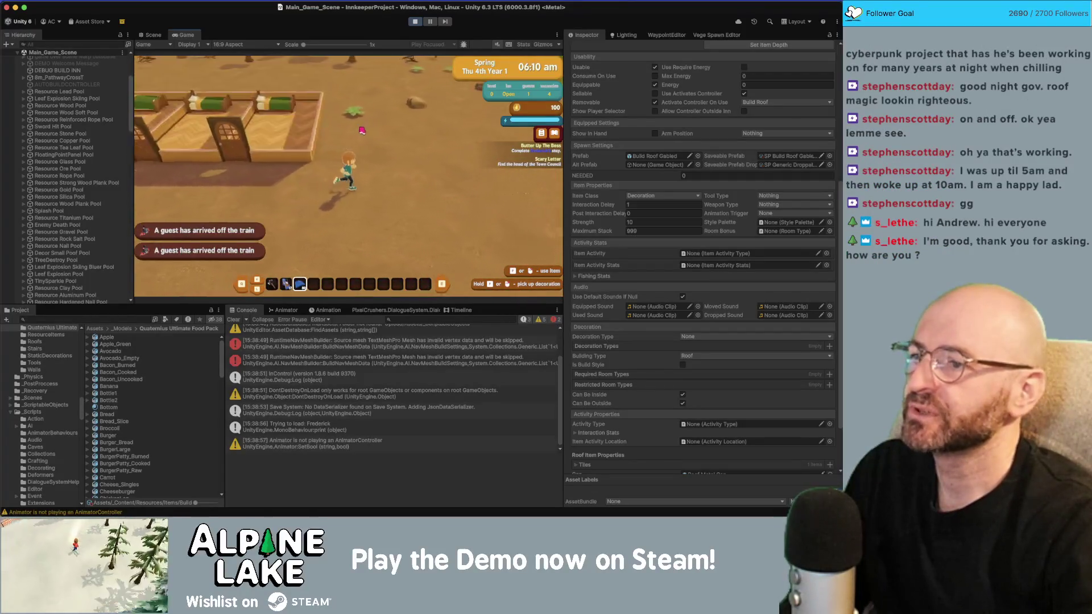
left_click(361, 130)
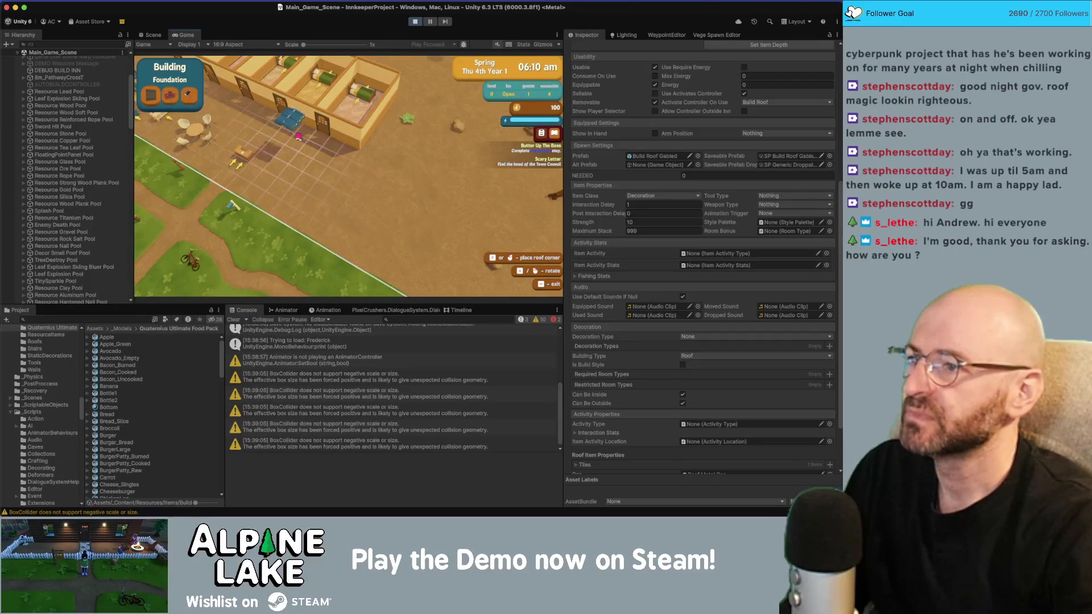
scroll(396, 373, "up", 5)
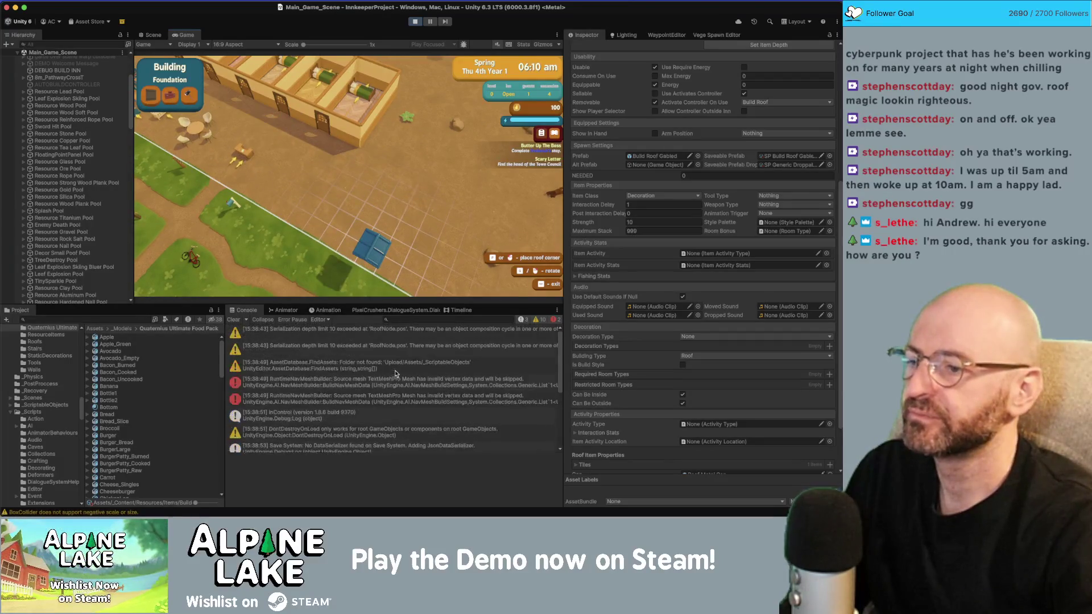
left_click(352, 389)
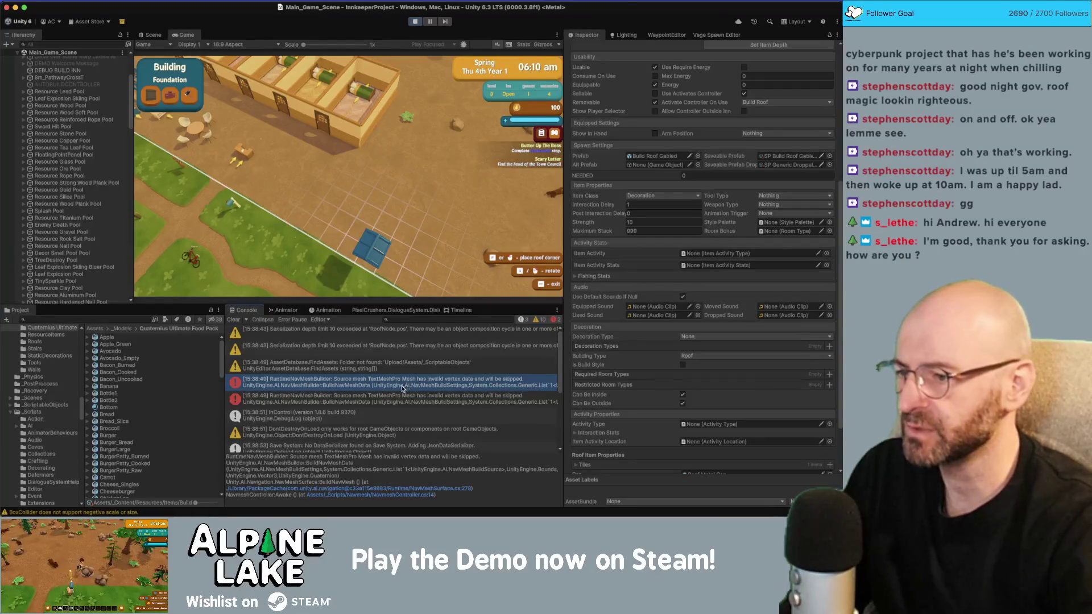
scroll(383, 413, "down", 5)
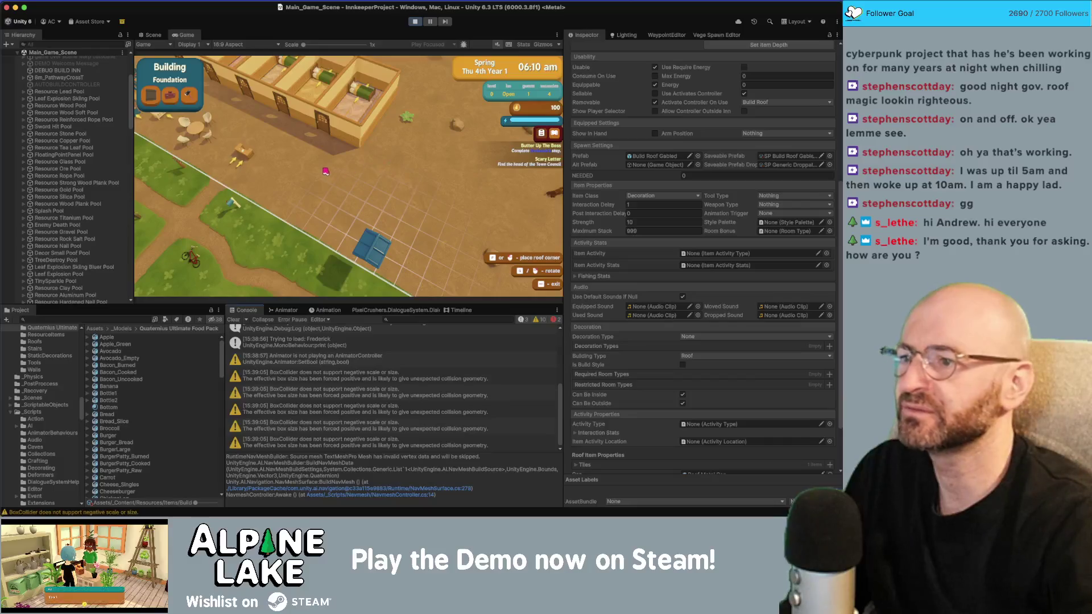
Cycle through Redecorating, Demolishing and Building modes, then stop Play mode.
key("w")
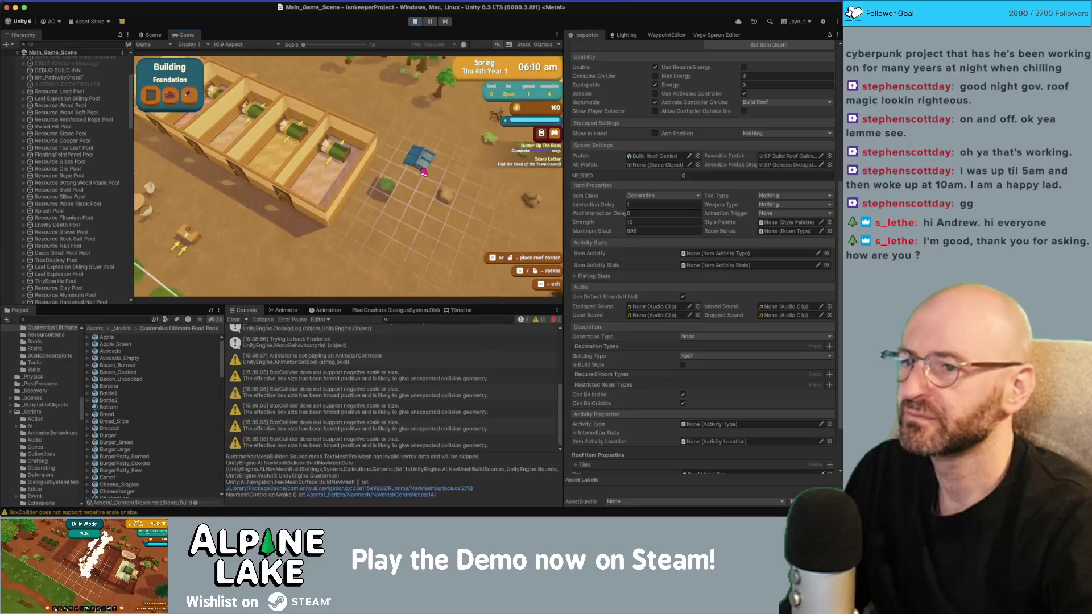
left_click(175, 90)
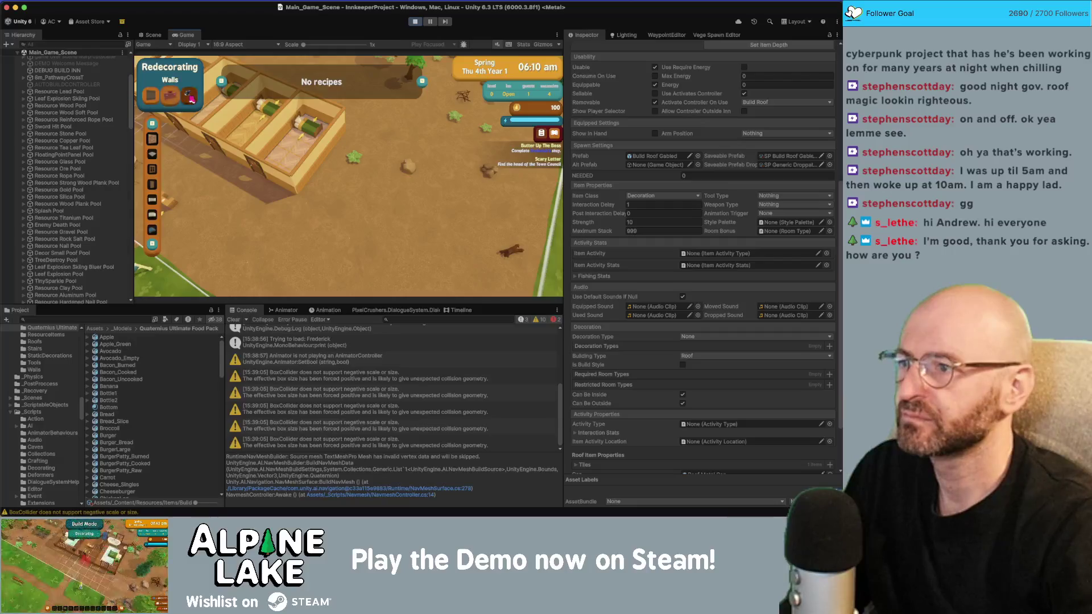
left_click(188, 95)
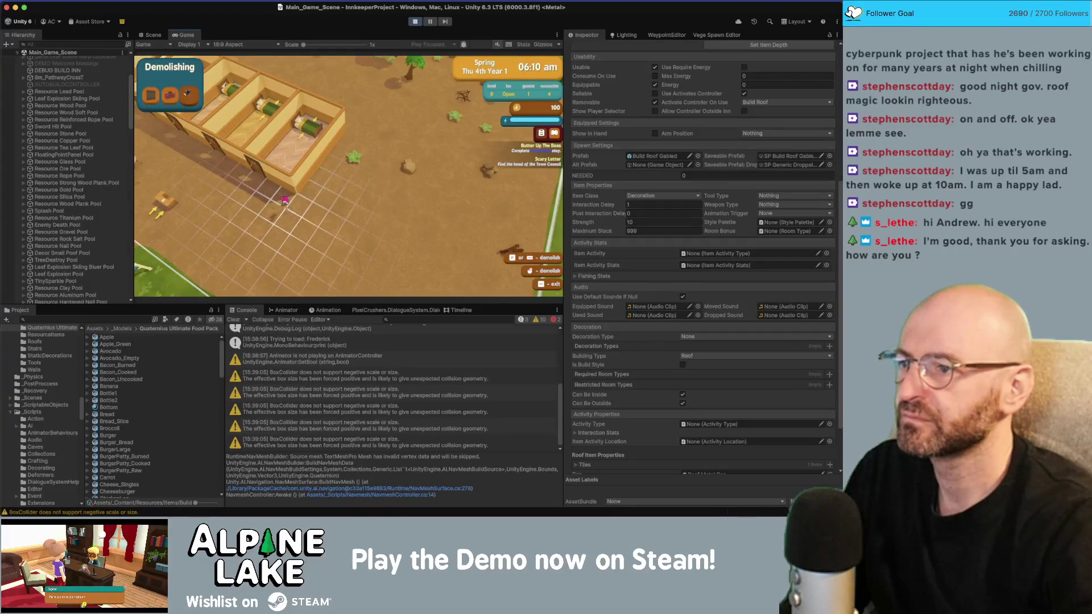
right_click(258, 190)
key("a")
key("w")
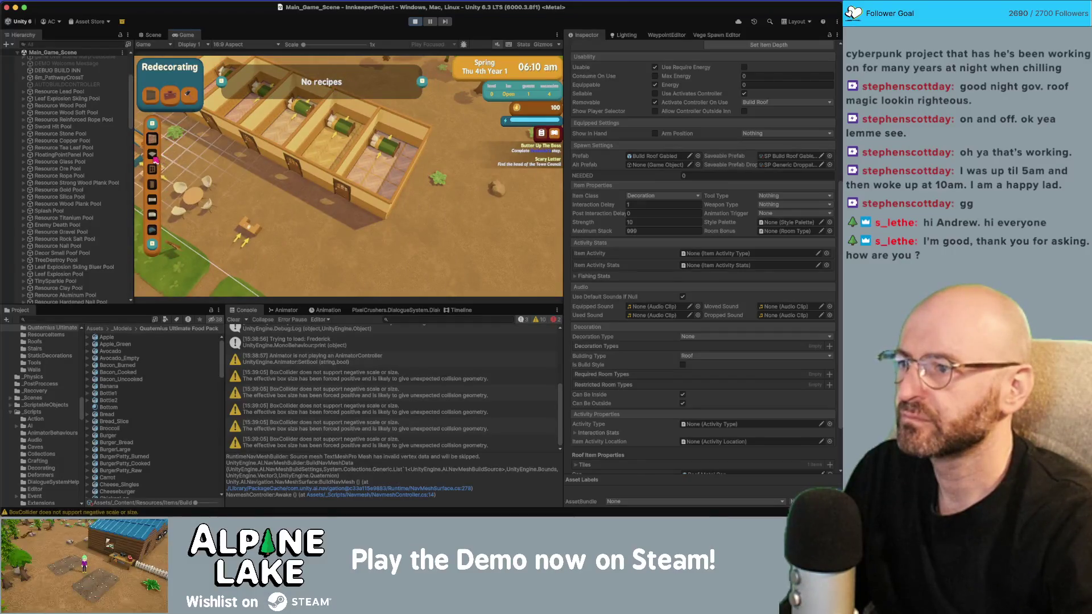
left_click(153, 138)
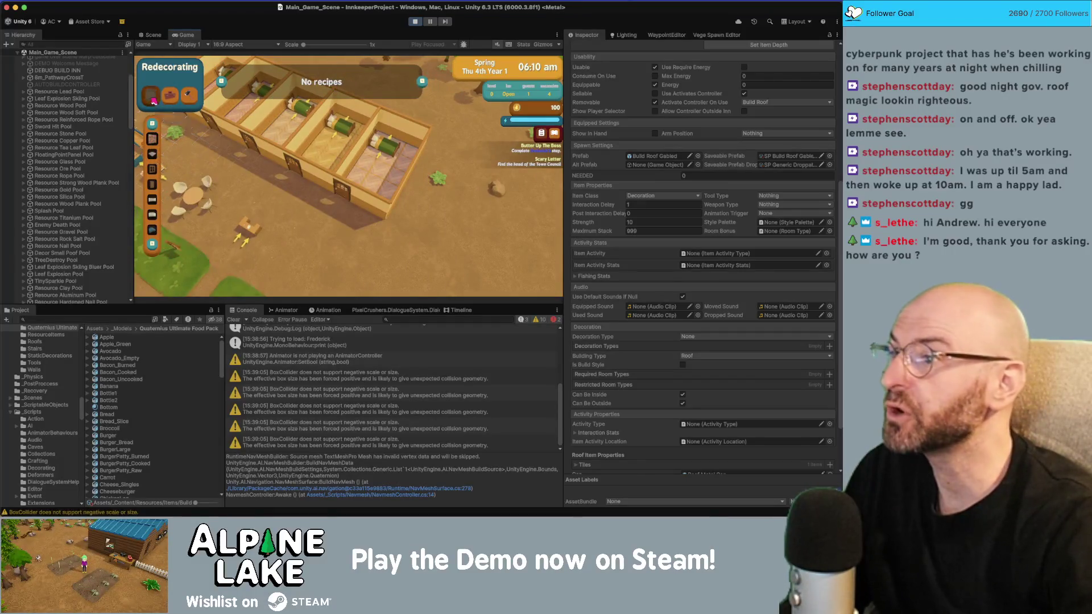
left_click(414, 22)
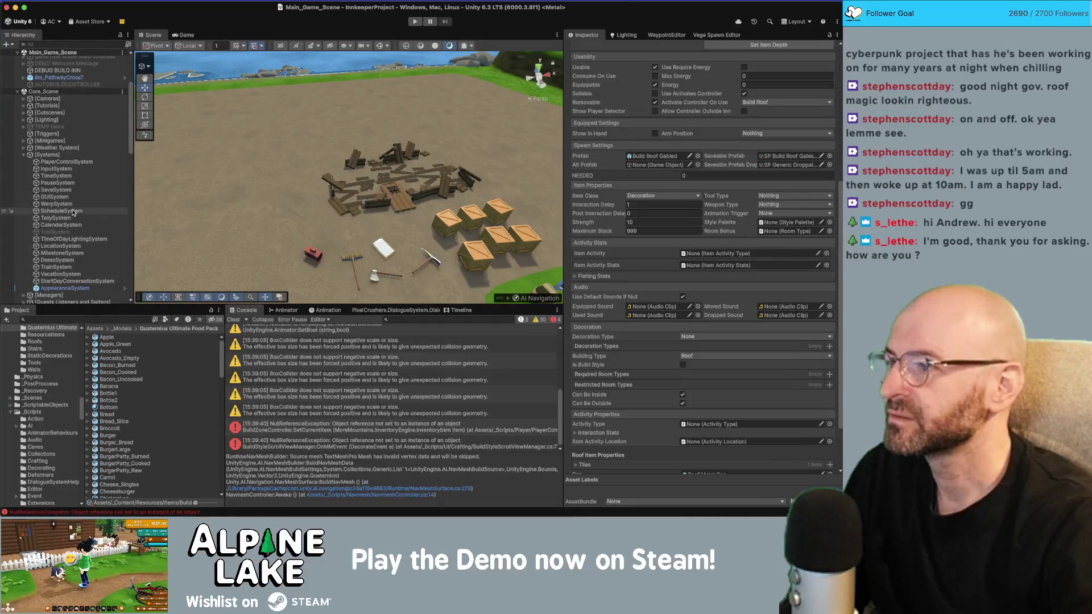
Enable Show All Recipes on [Managers] > GameManager and restart Play mode.
scroll(24, 156, "up", 5)
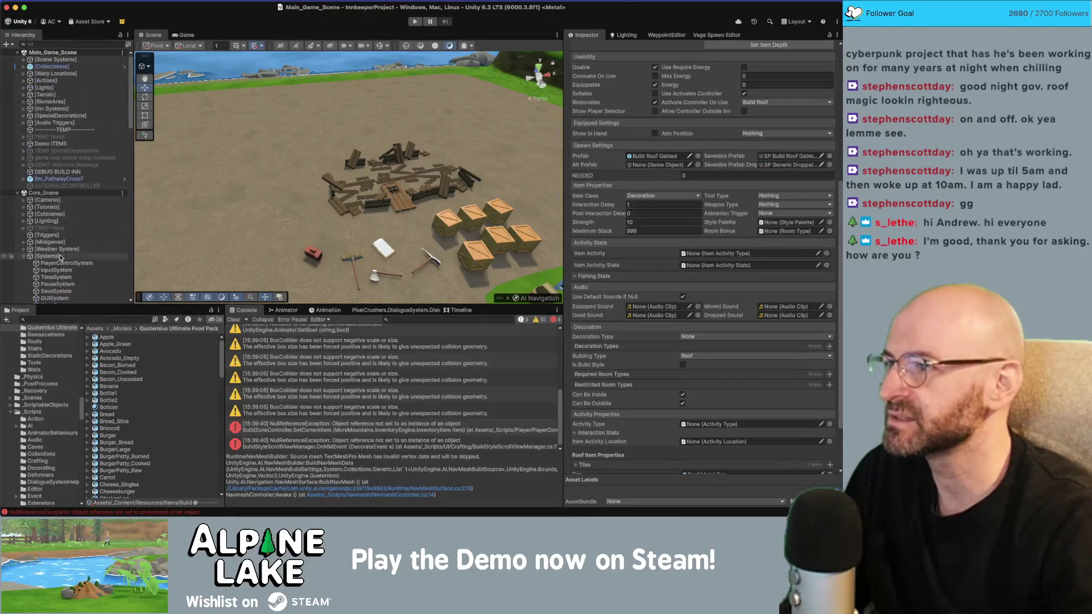
left_click(25, 257)
scroll(29, 256, "down", 5)
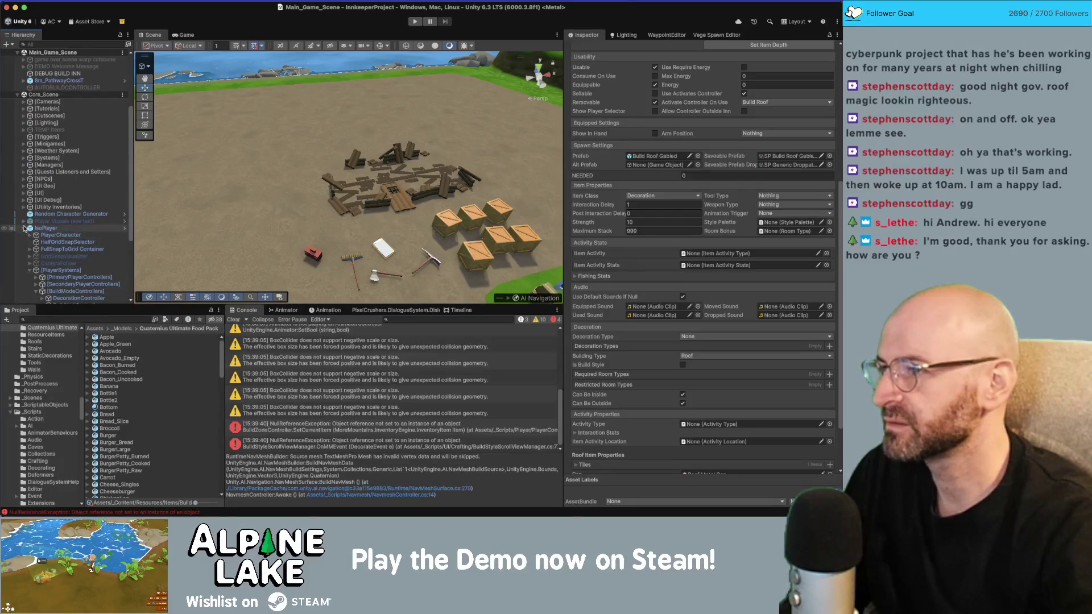
left_click(24, 165)
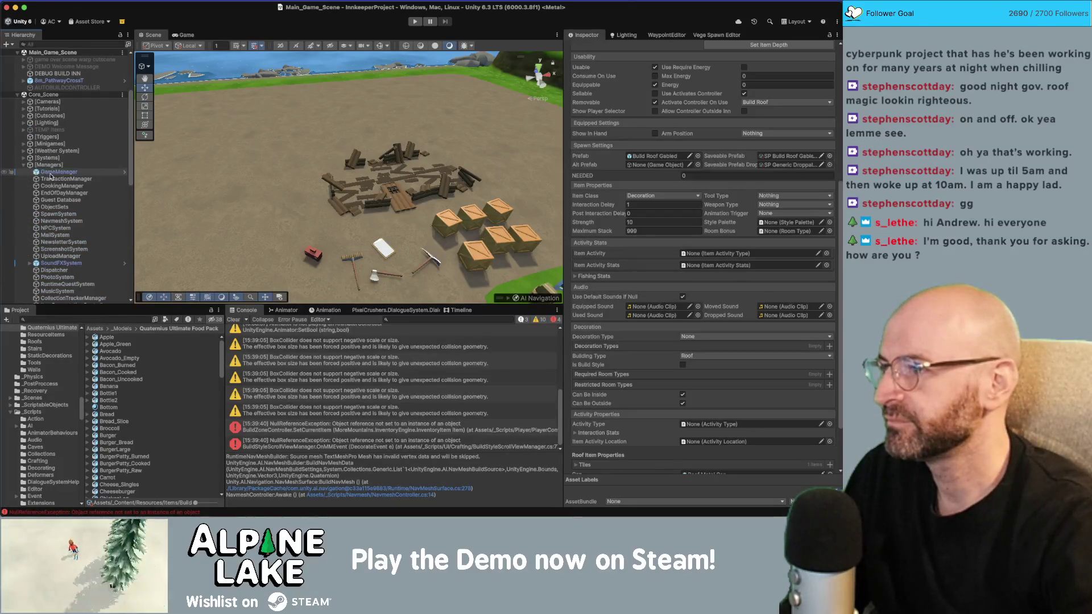
left_click(51, 171)
left_click(683, 197)
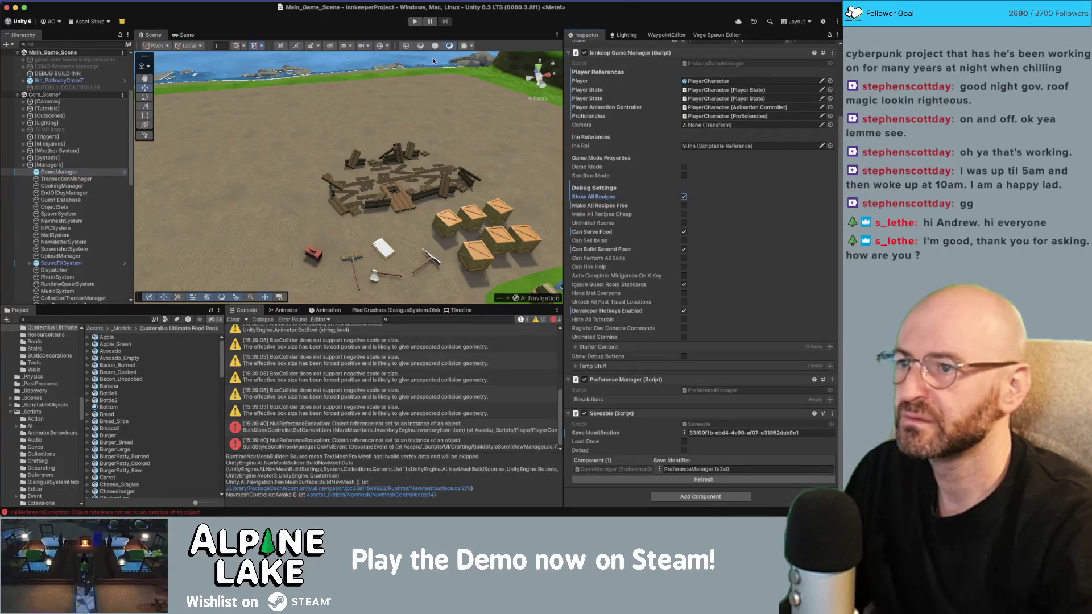
left_click(420, 25)
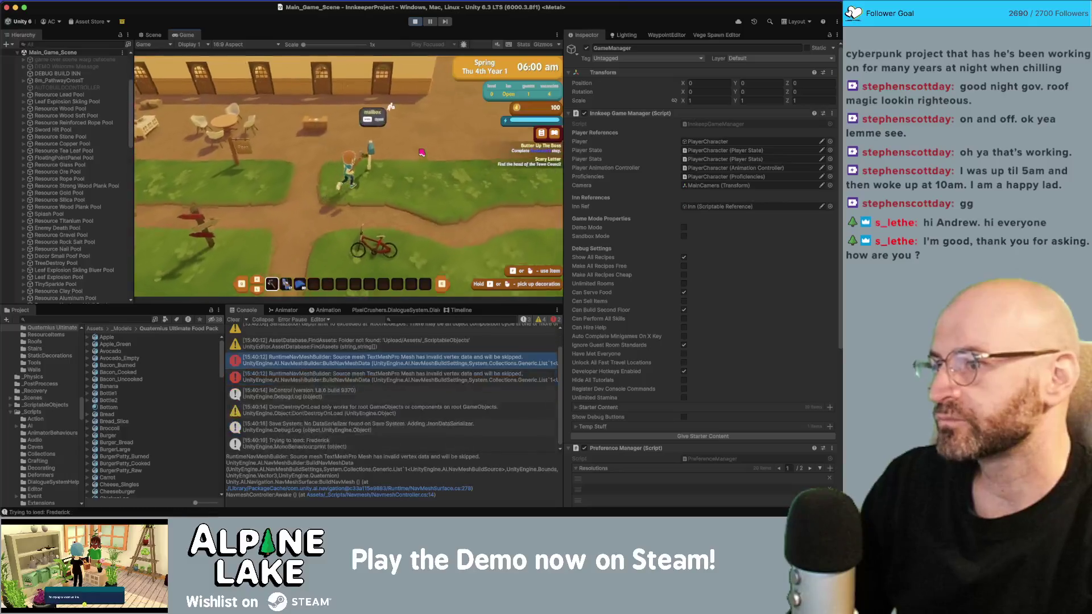
Place blue roofs on the building, including the big one over the right room, then exit roof mode.
left_click(422, 151)
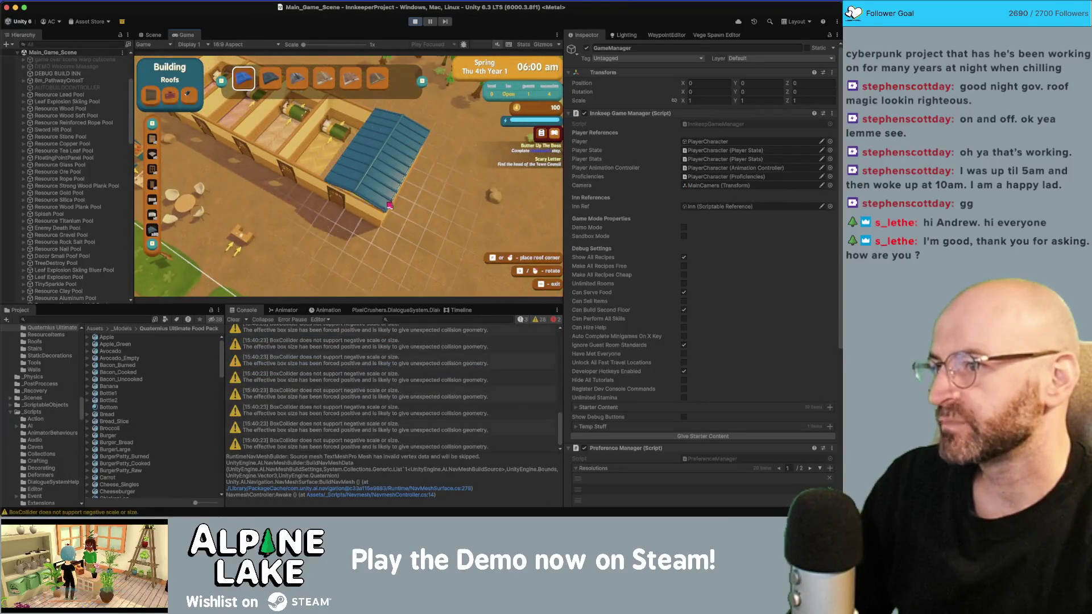
left_click(389, 205)
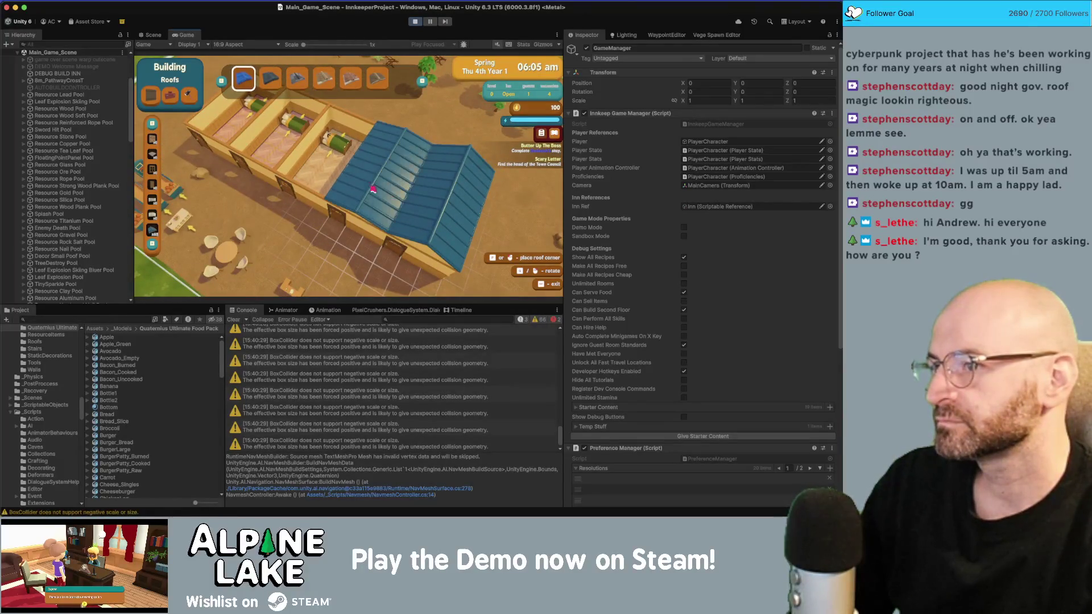
left_click(387, 135)
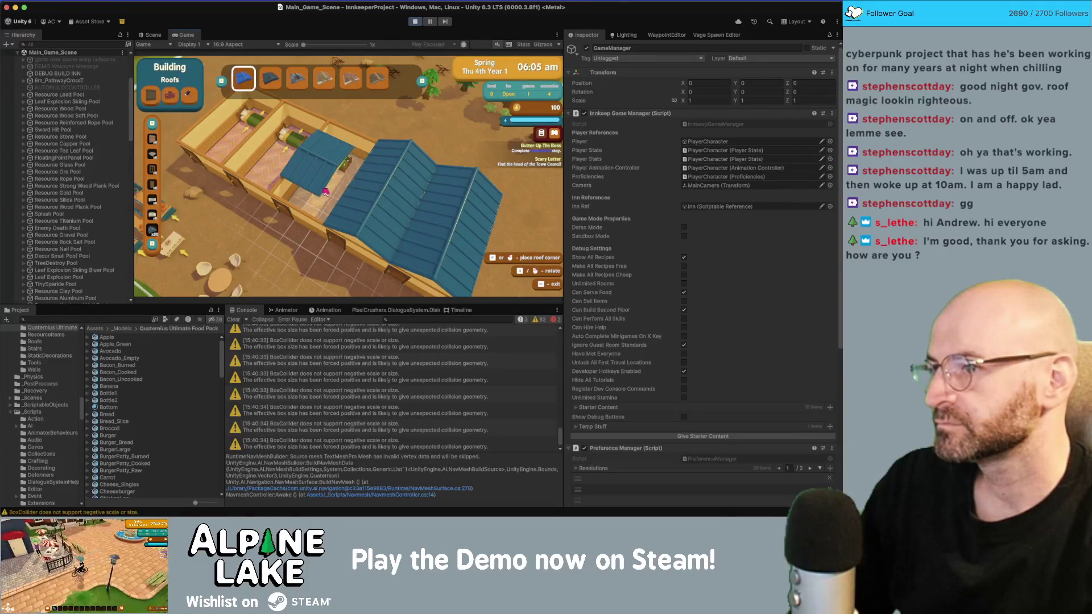
scroll(361, 209, "up", 1)
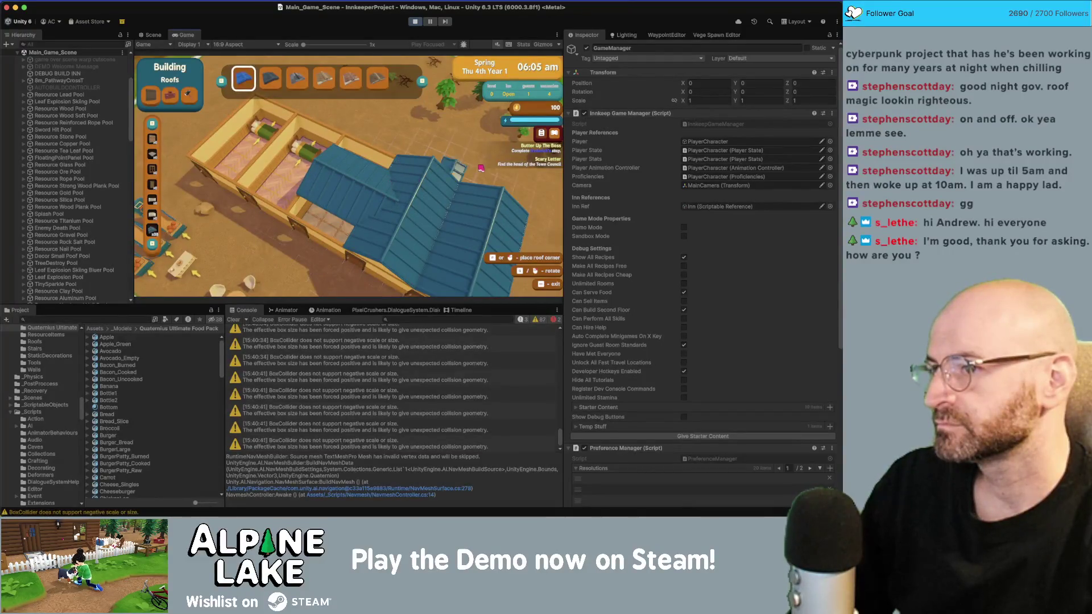
key("s")
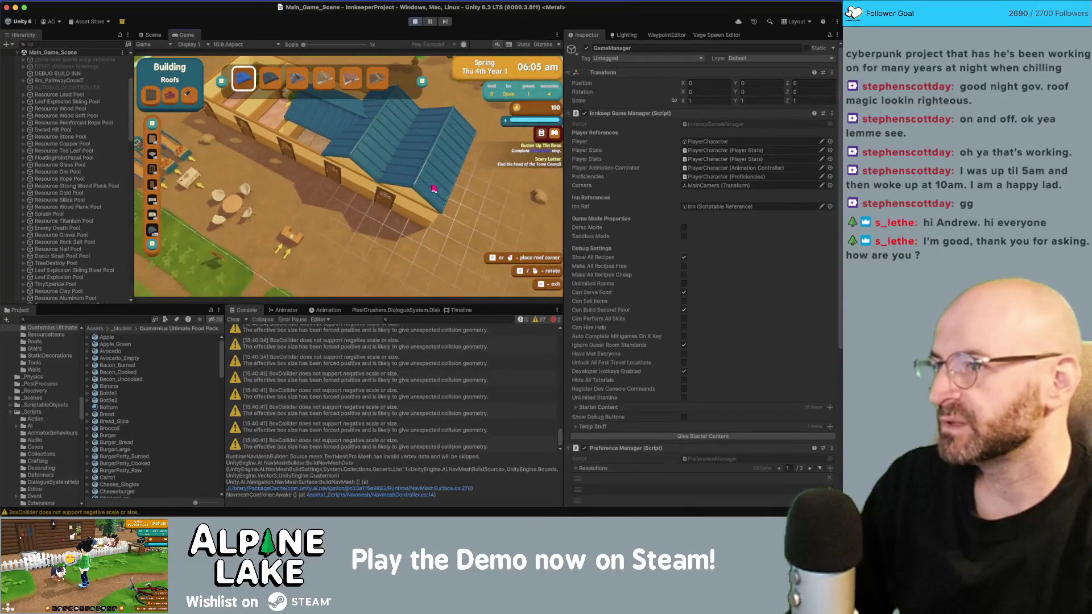
key("Escape")
Walk the innkeeper along the inn wall, then stop the game.
key("s")
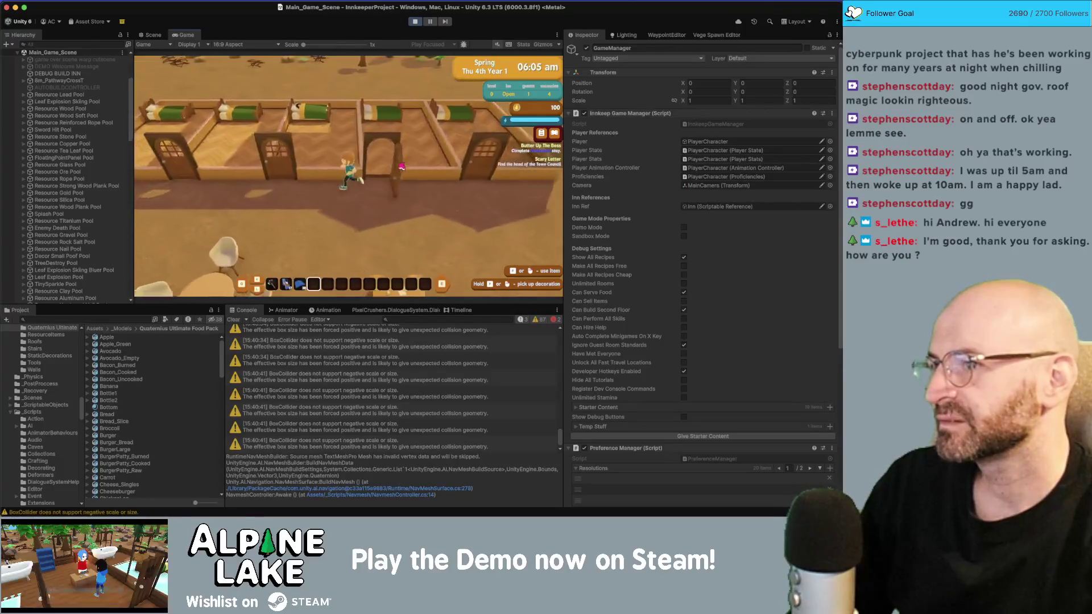
key("w")
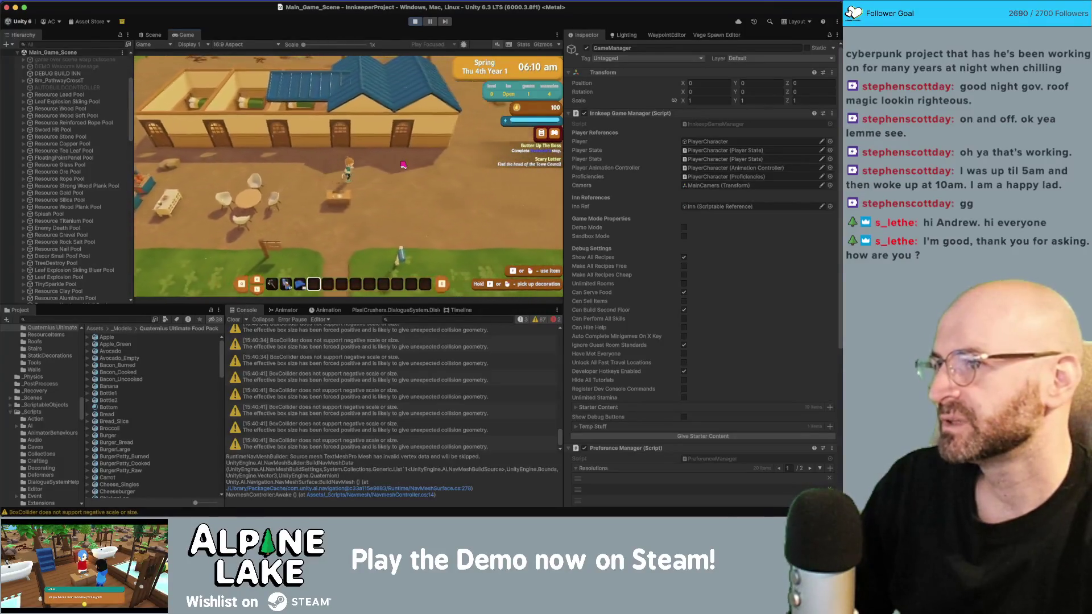
key("a")
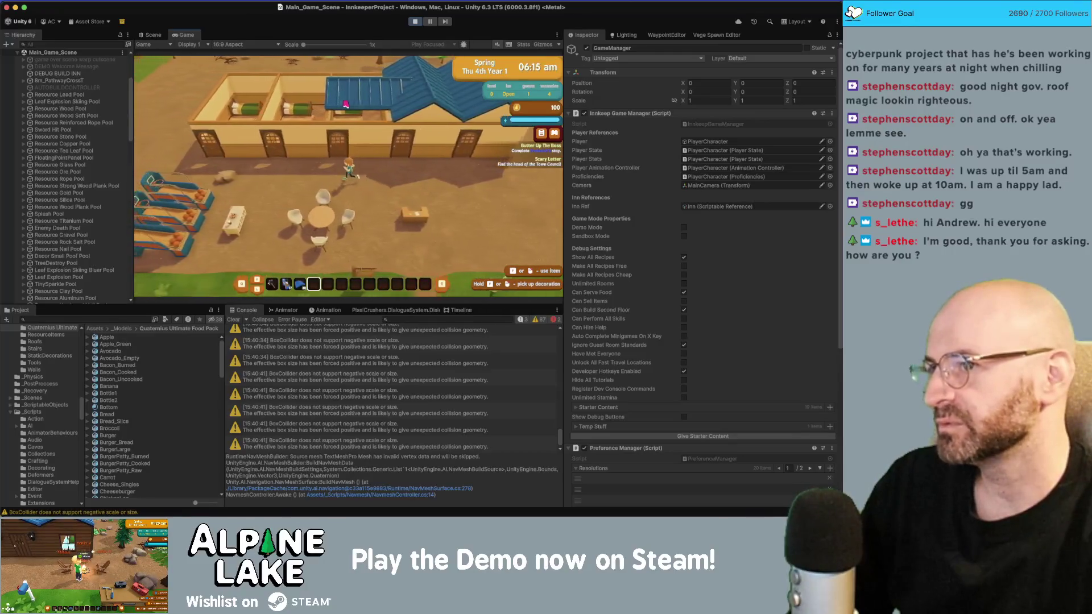
key("a")
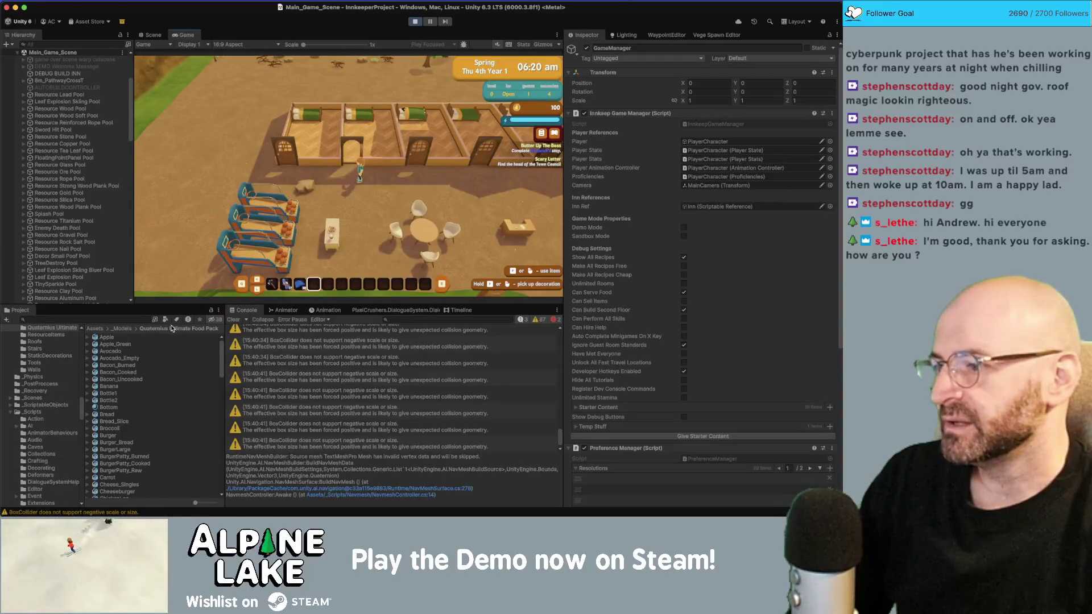
left_click(415, 21)
type("build mod")
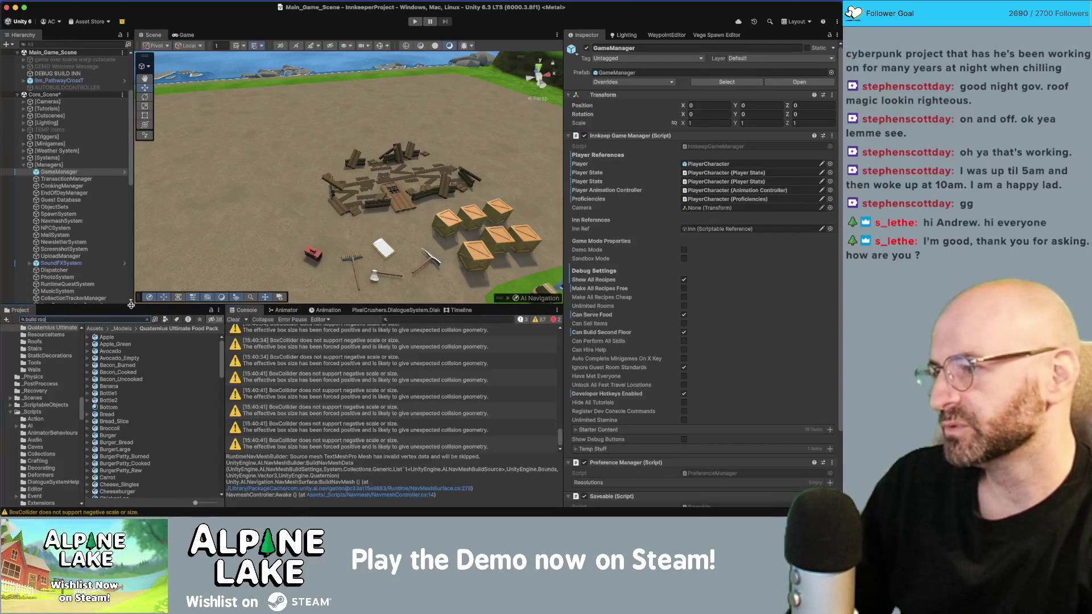
Set Build Roof Auto's activated controller back to Build Auto Roof, add Build Roof to the selection, and start Play.
type("f")
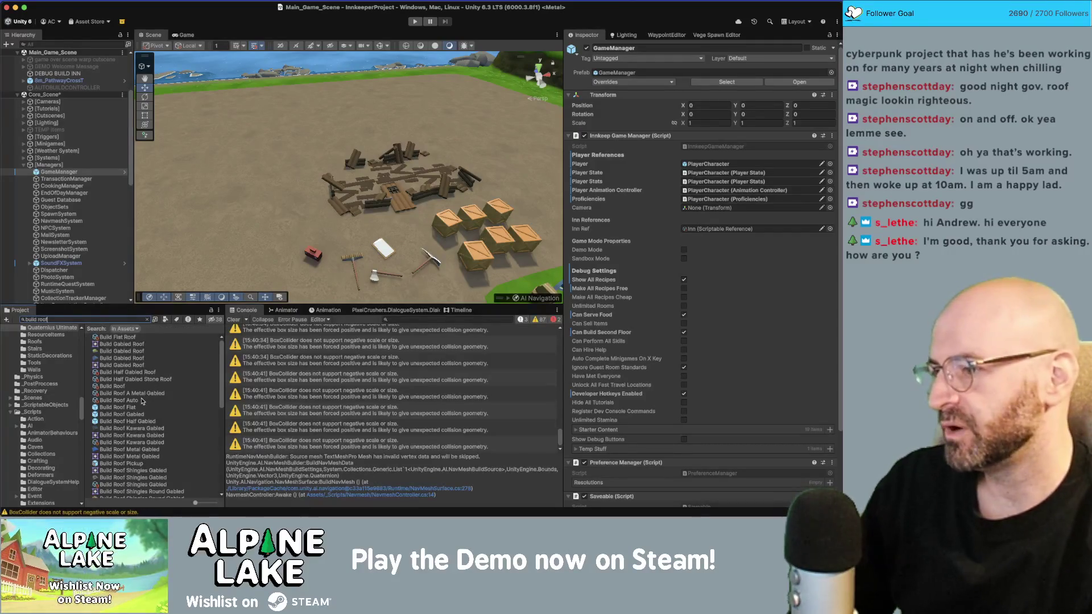
left_click(142, 401)
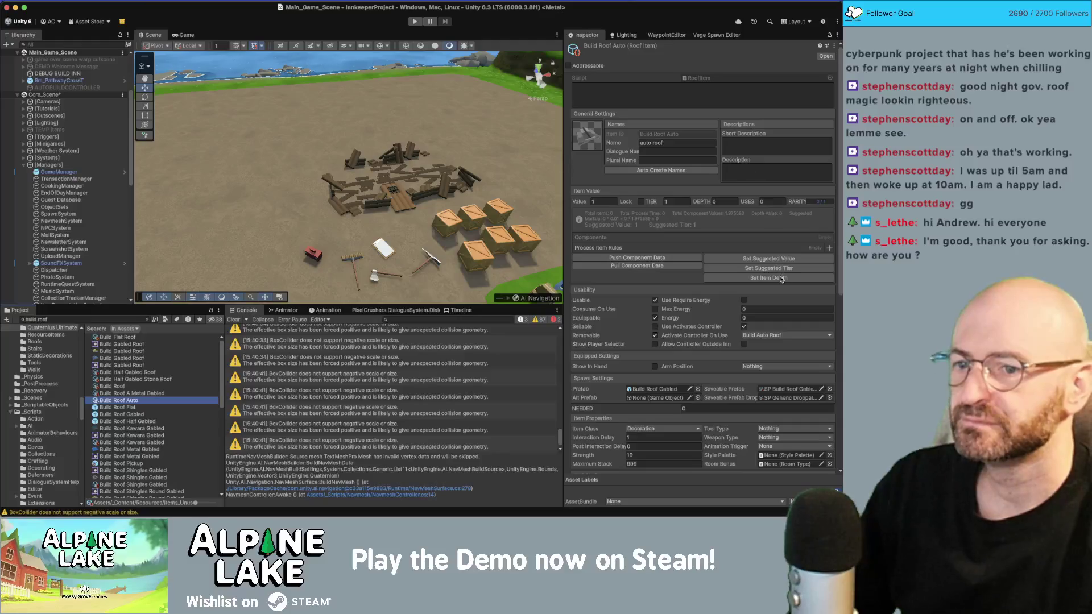
left_click(766, 338)
left_click(765, 337)
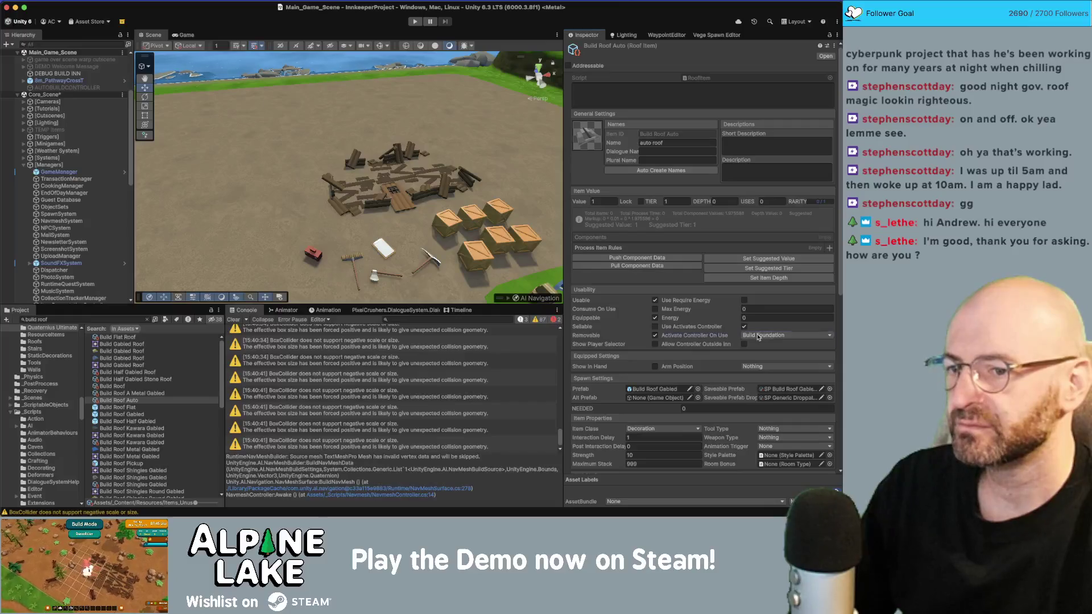
left_click(757, 337)
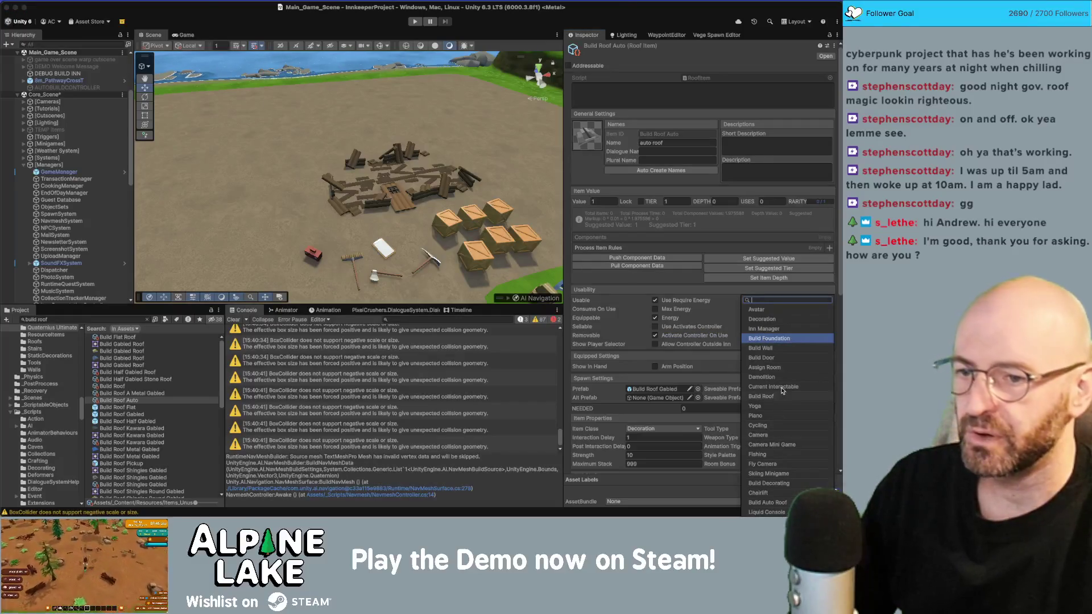
left_click(777, 504)
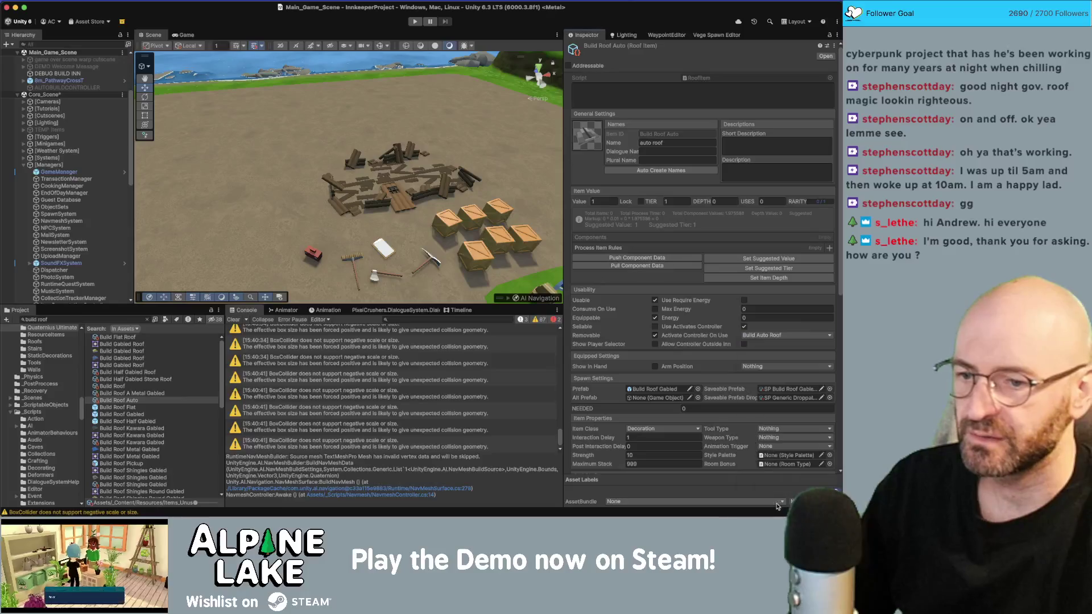
left_click(113, 387, "super")
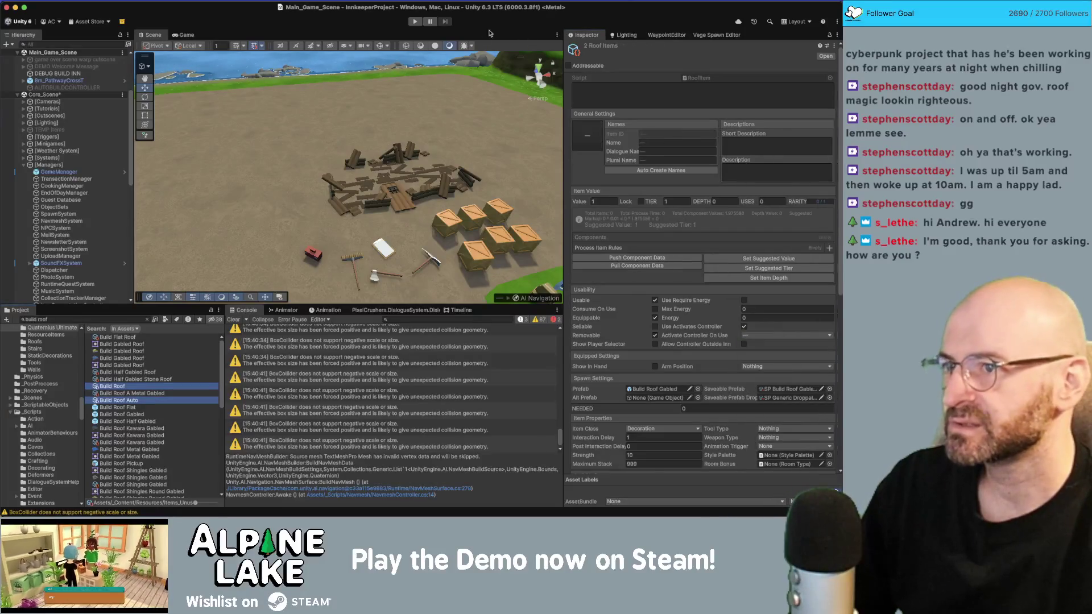
left_click(420, 22)
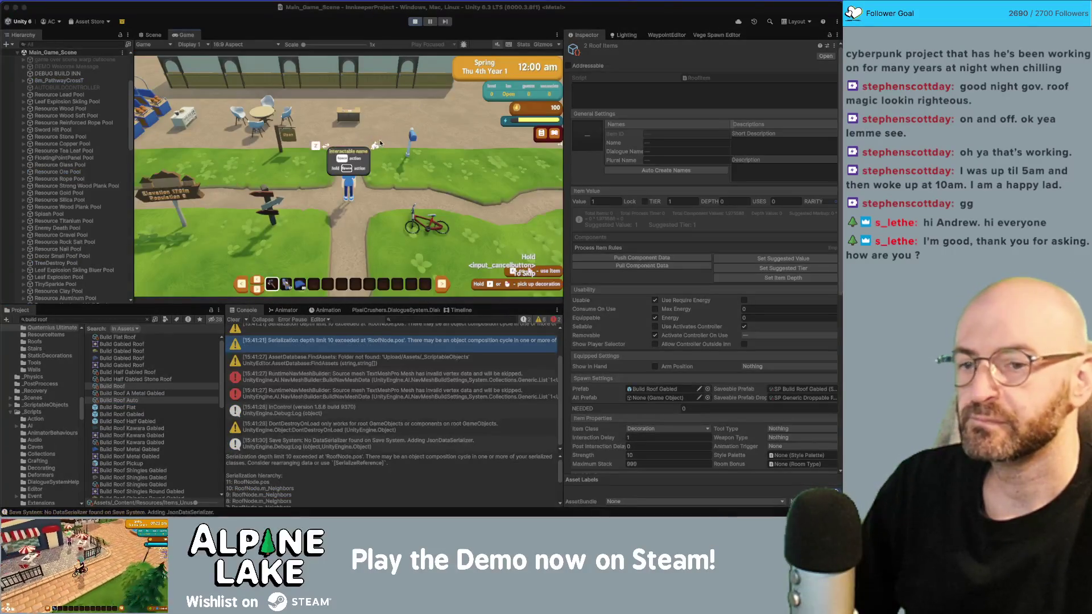
Give the player three bulk stacks of roof items with Give Item Now Bulk.
scroll(736, 462, "down", 10)
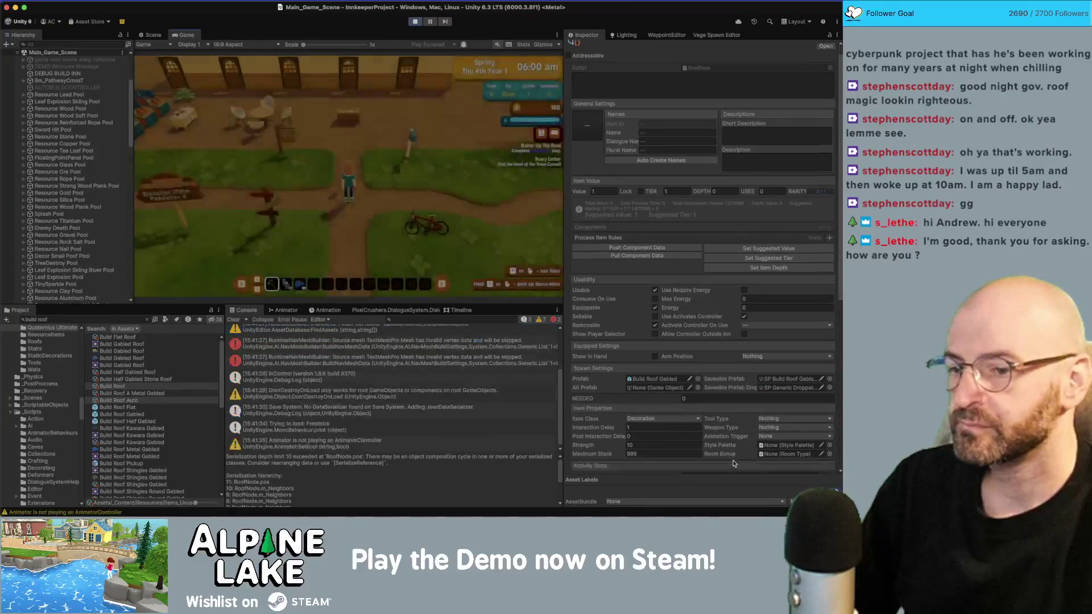
left_click(736, 460)
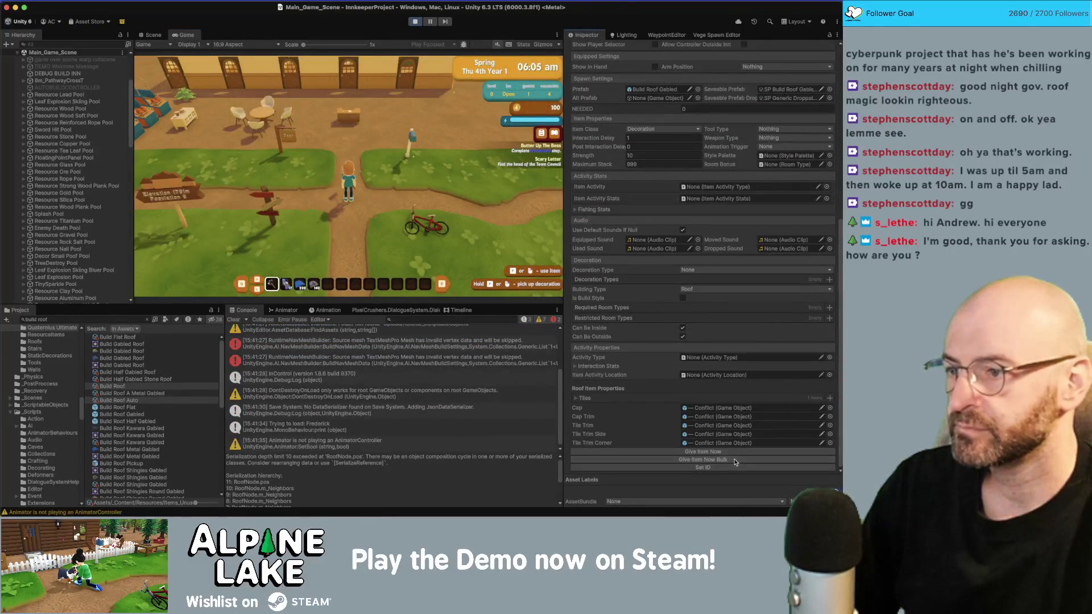
left_click(736, 460)
left_click(735, 460)
Walk toward the inn, select the roof item in hotbar slot 4, and enter roof building mode.
key("w")
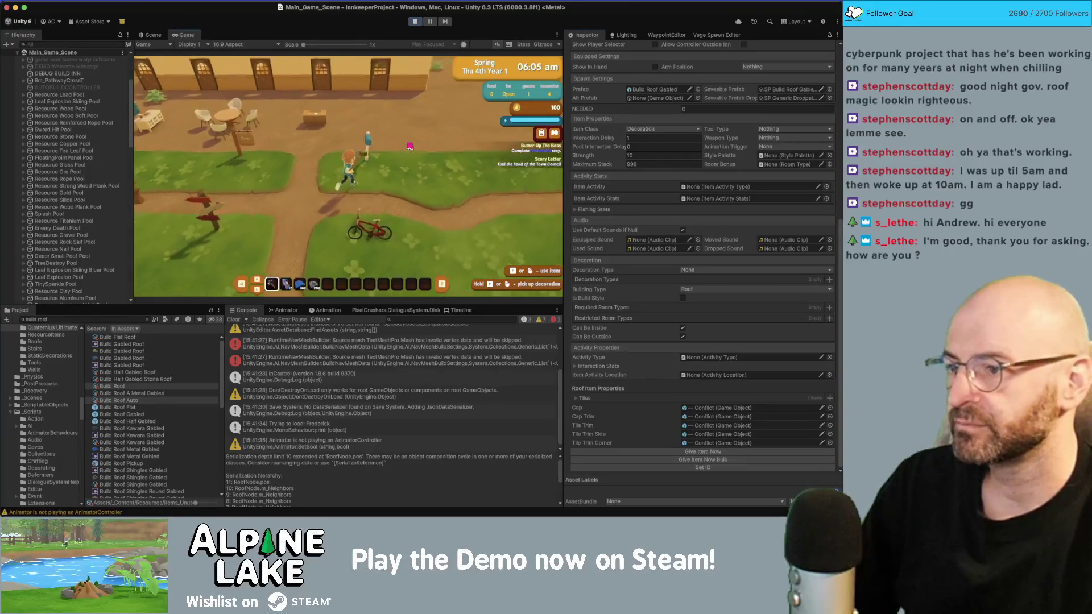
key("3")
key("w")
key("4")
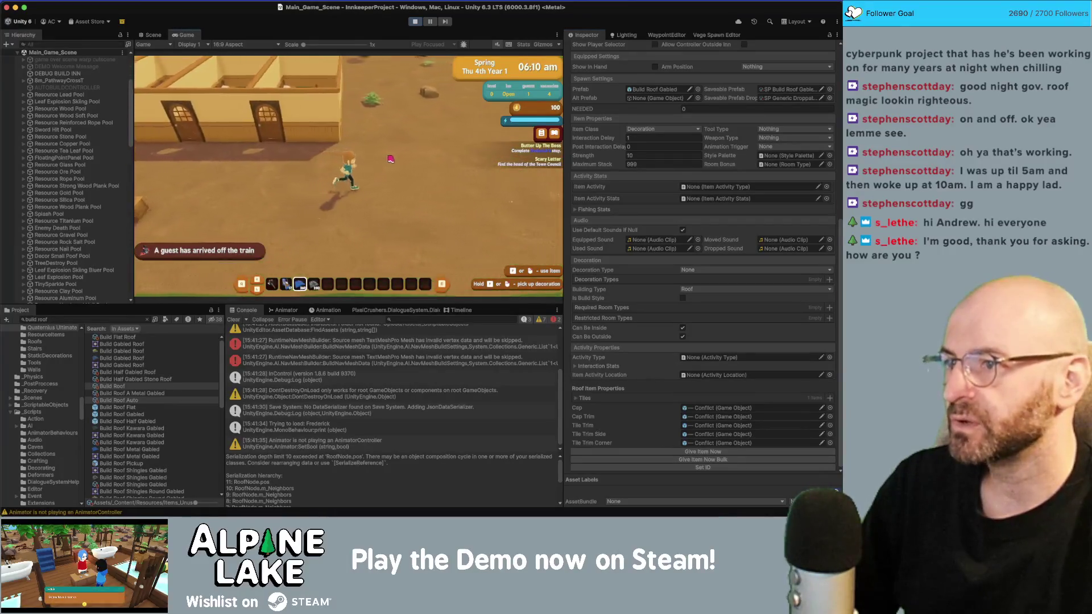
left_click(379, 168)
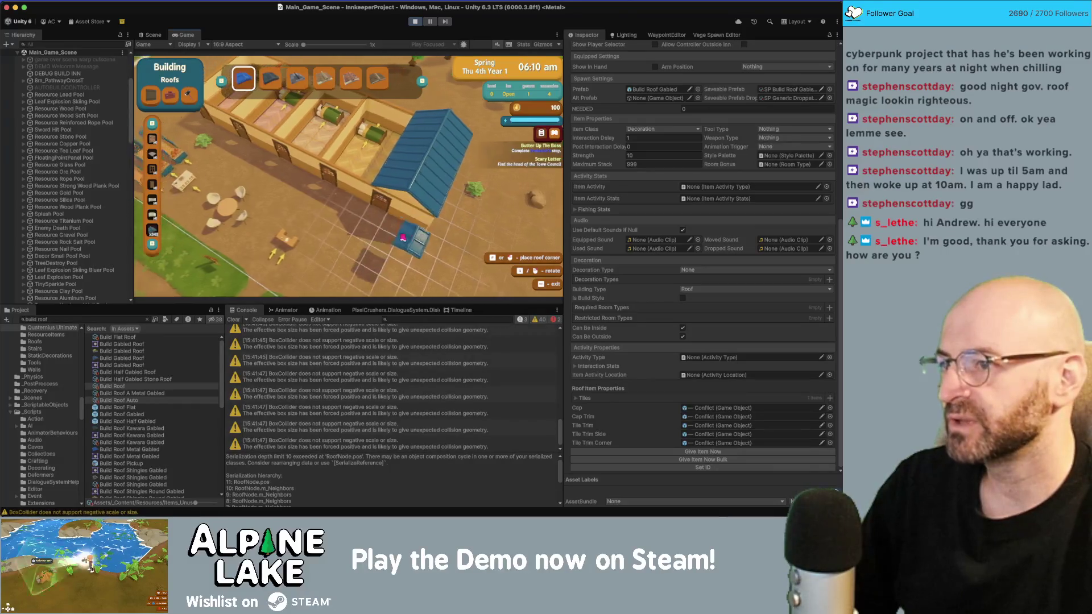
Toggle roof building mode off and on over the bedrooms, then walk the character left toward the tables.
key("Escape")
left_click(315, 235)
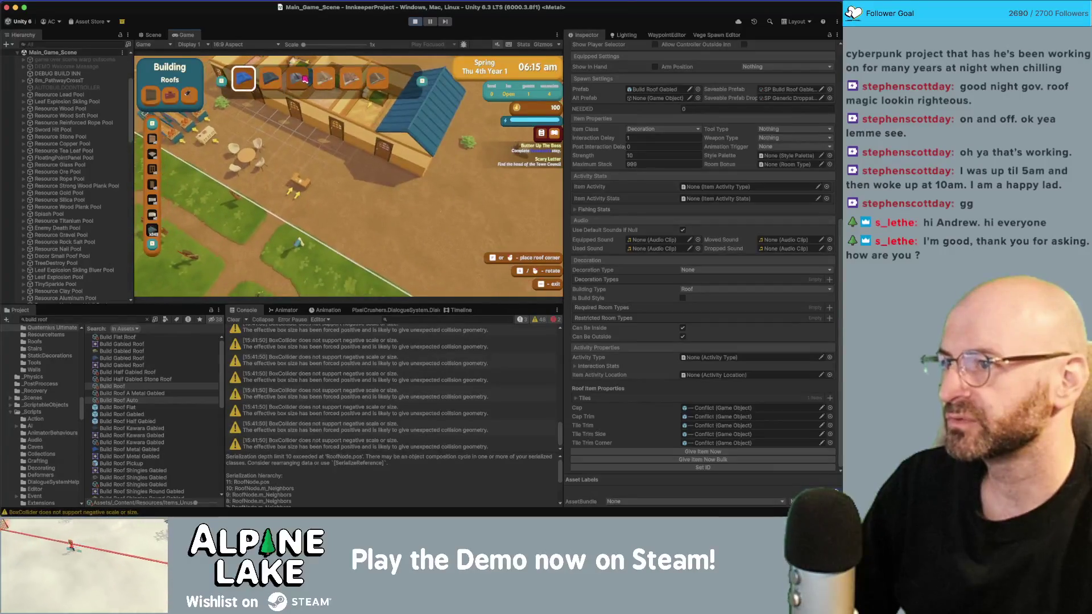
key("w")
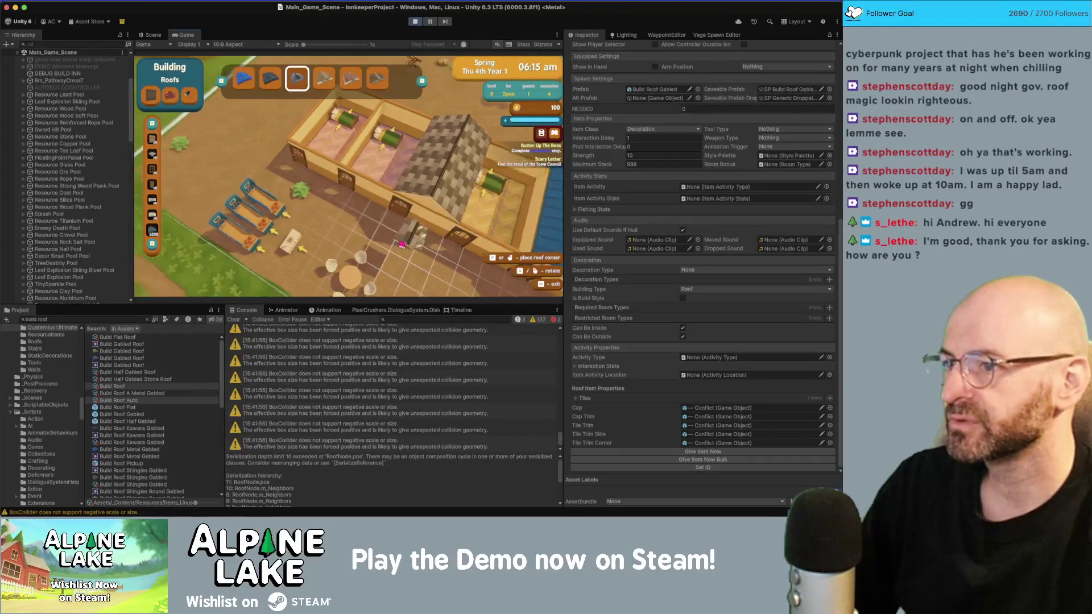
key("Escape")
key("a")
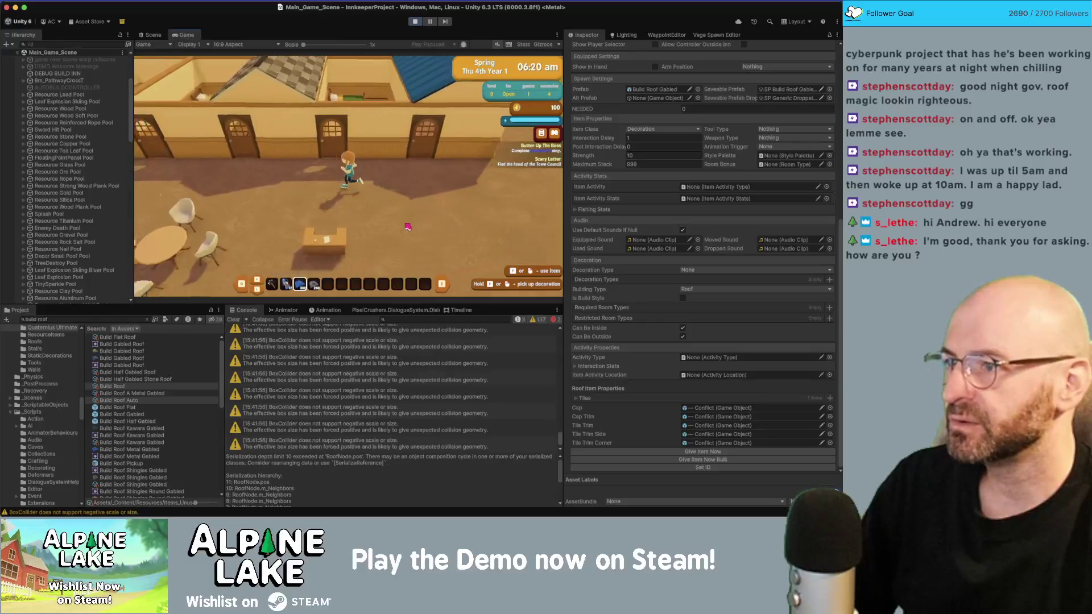
key("a")
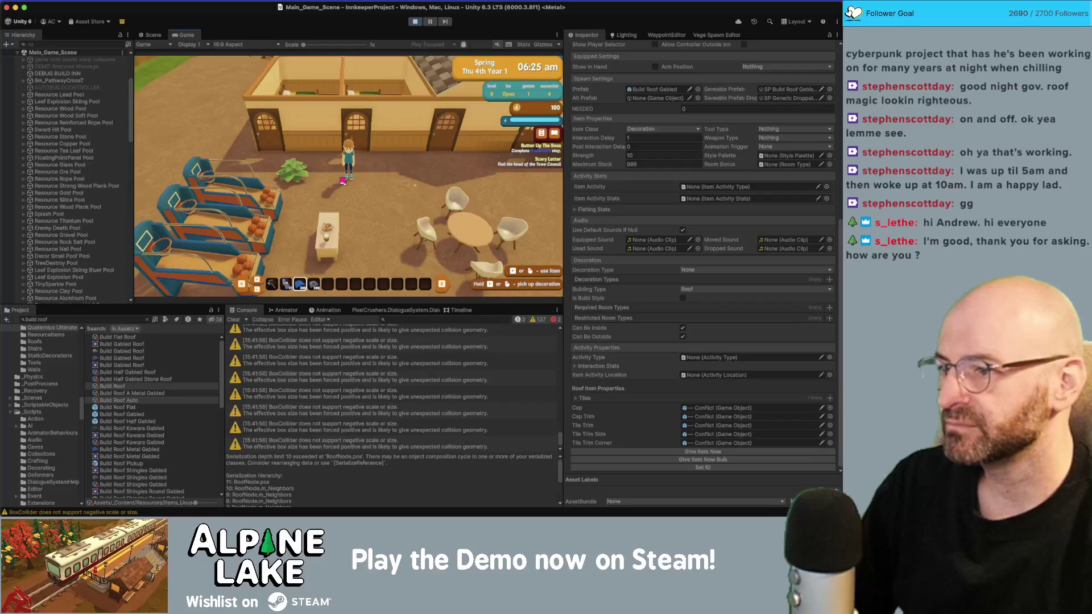
Drag a blue roof over the inn's left room, then stop the running game.
left_click(343, 181)
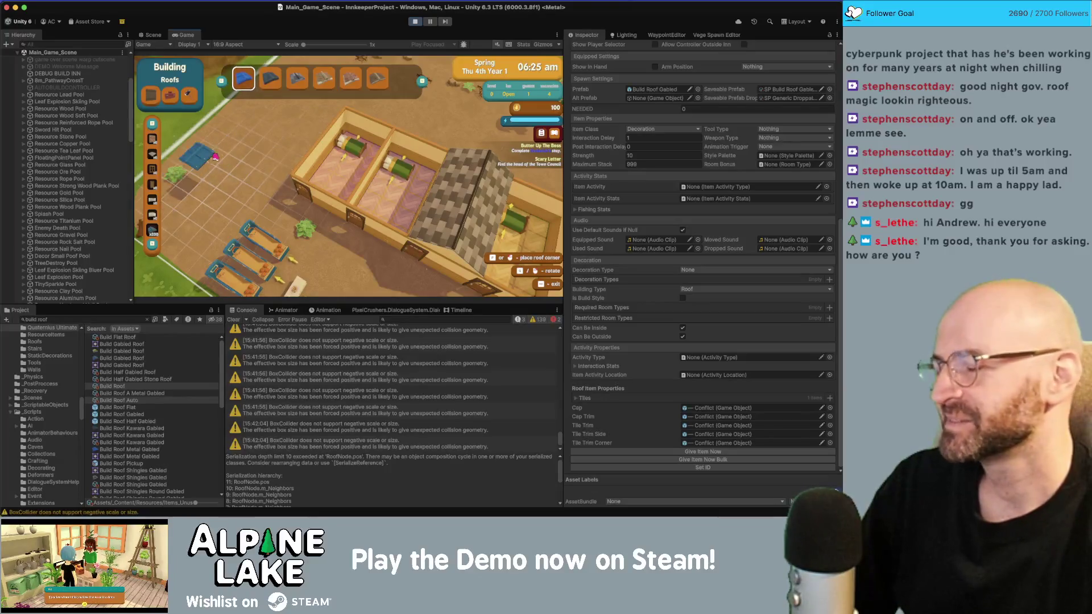
left_click(308, 115)
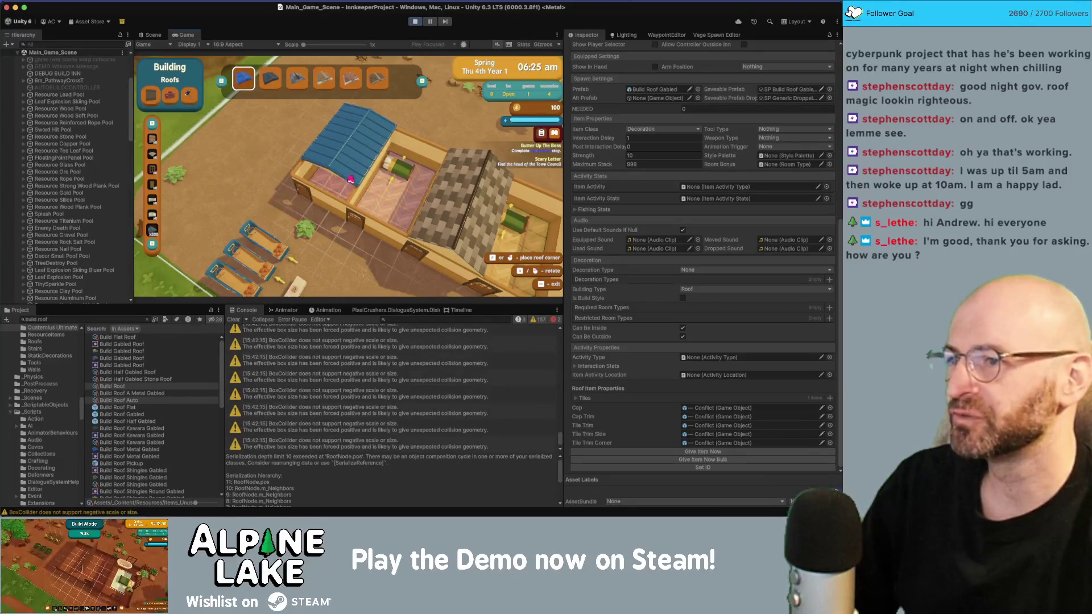
left_click(402, 121)
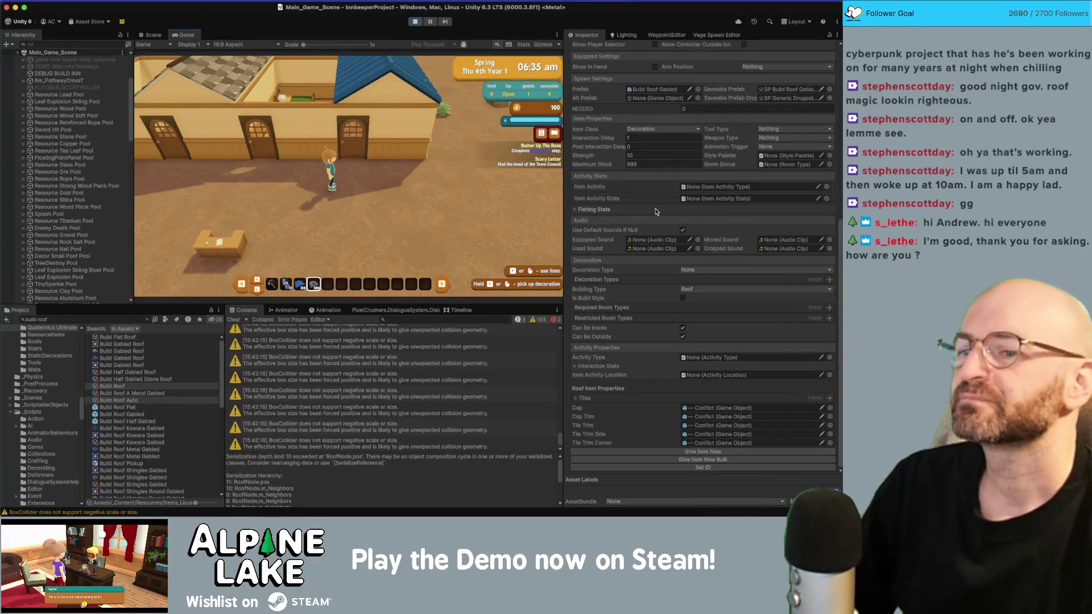
left_click(415, 21)
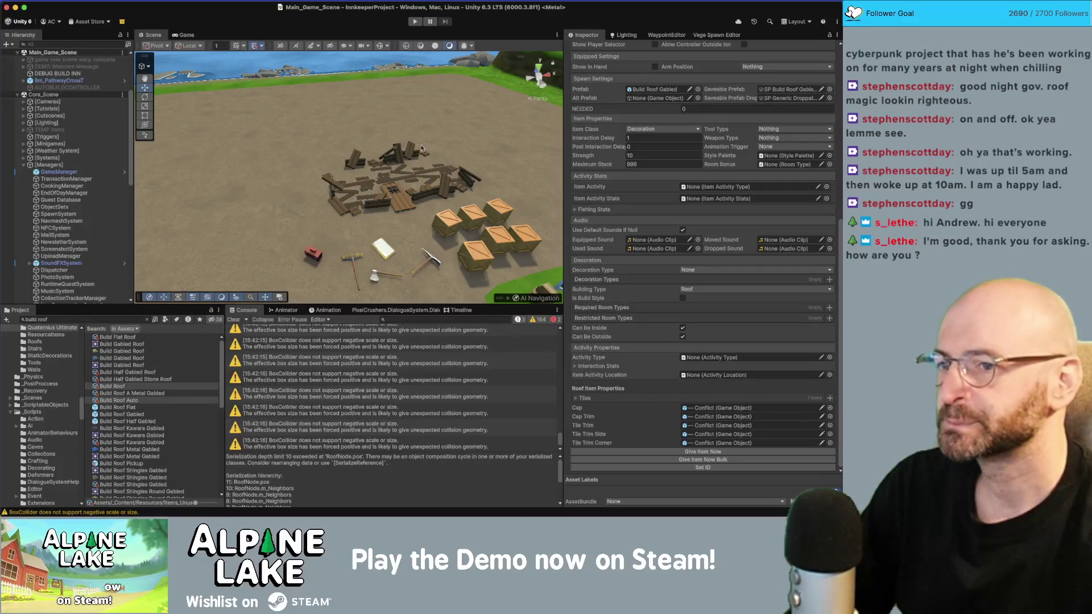
Scroll up the Inspector to show the Build Roof Gabled item's settings.
scroll(688, 267, "up", 5)
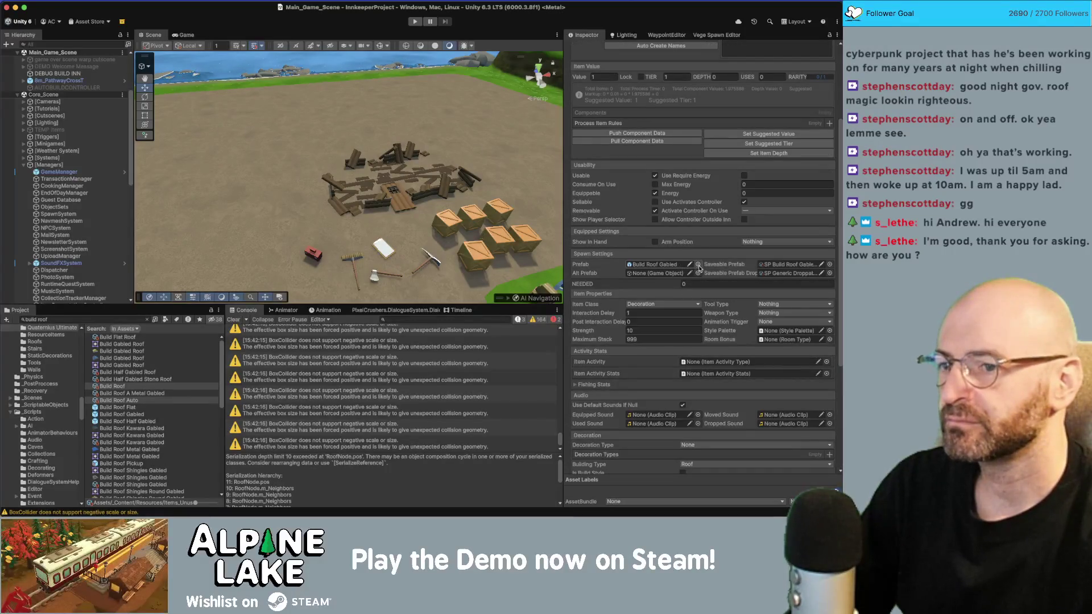
Try clearing the Prefab and Saveable Prefab fields through the object picker, then undo.
left_click(698, 265)
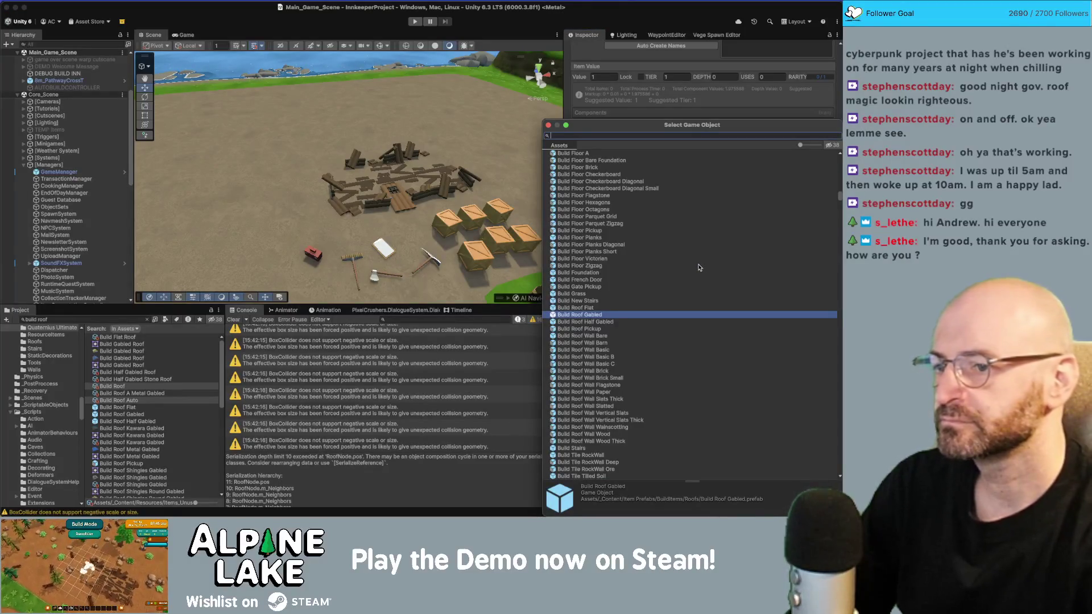
key("Up")
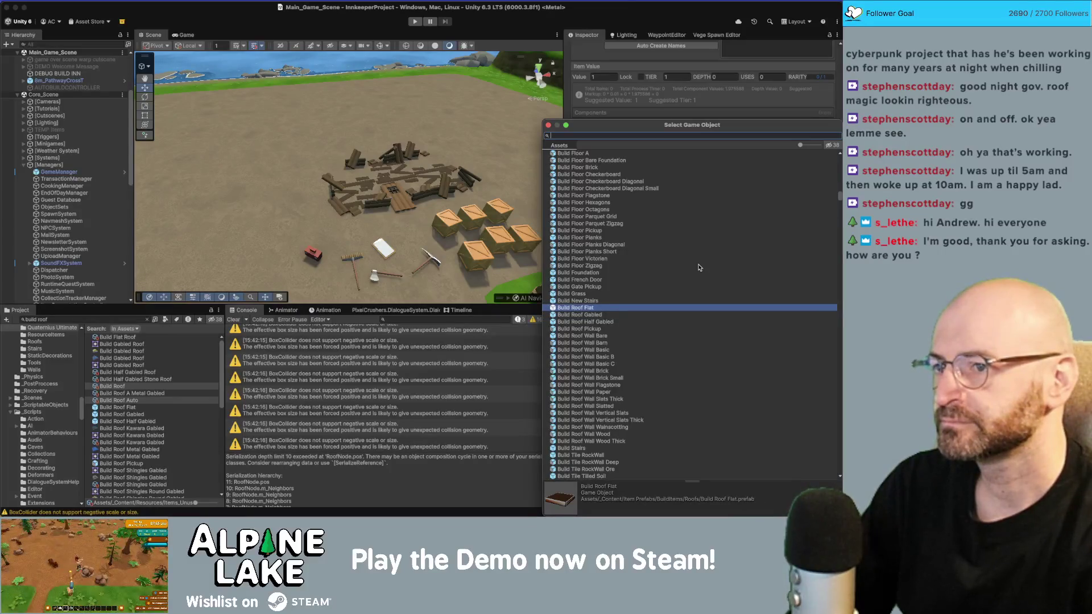
key("Home")
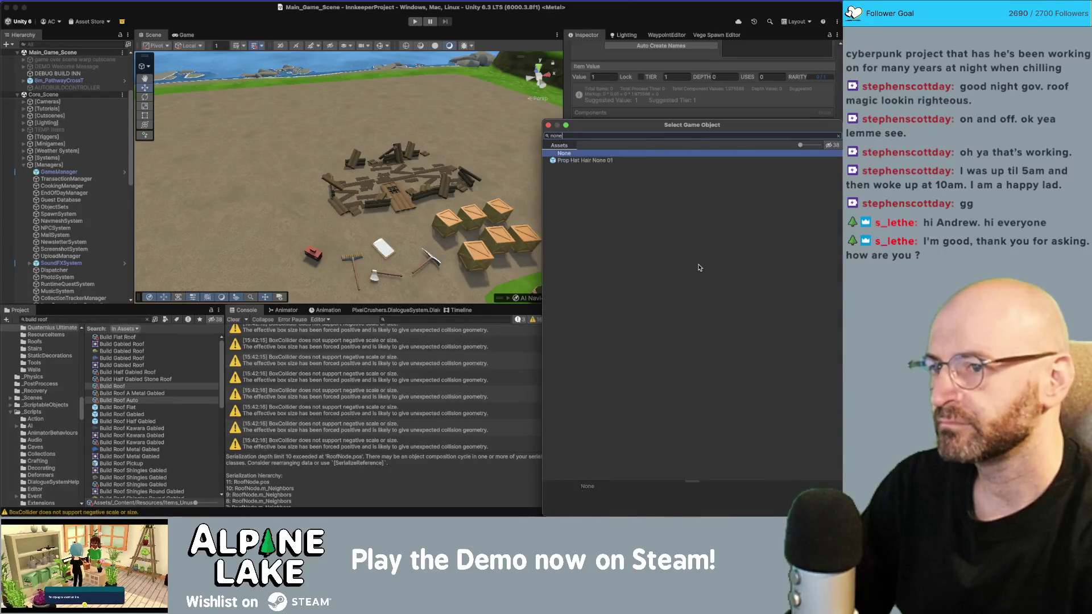
key("Return")
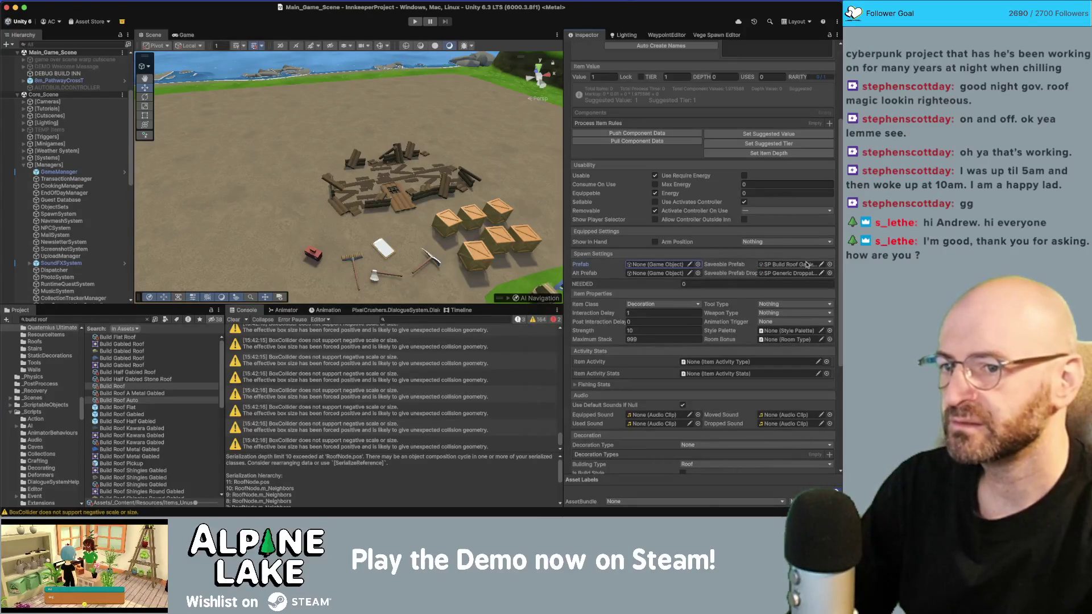
left_click(829, 265)
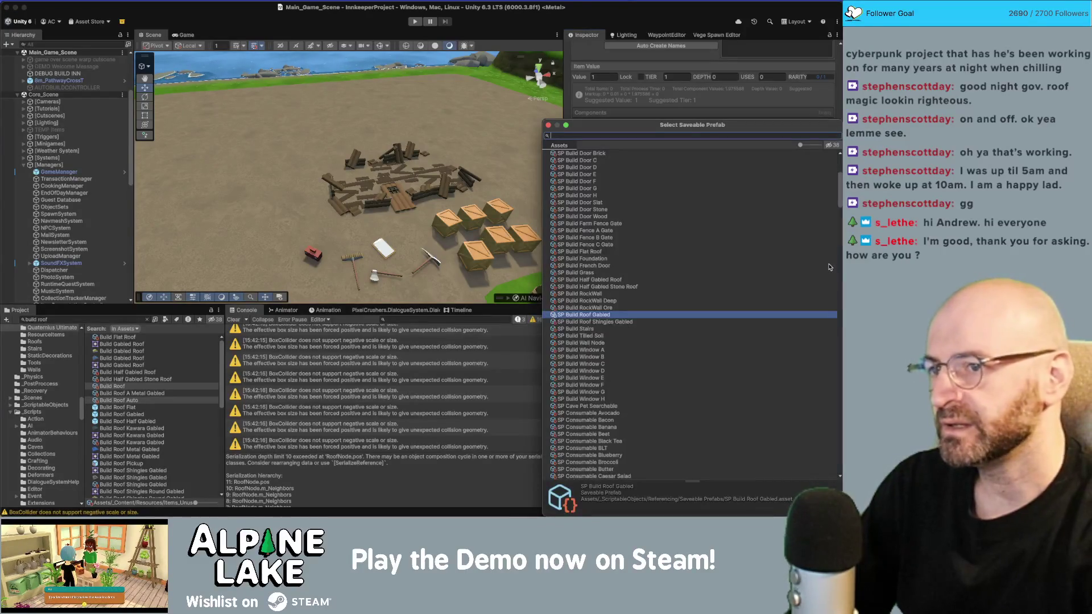
key("Home")
key("Return")
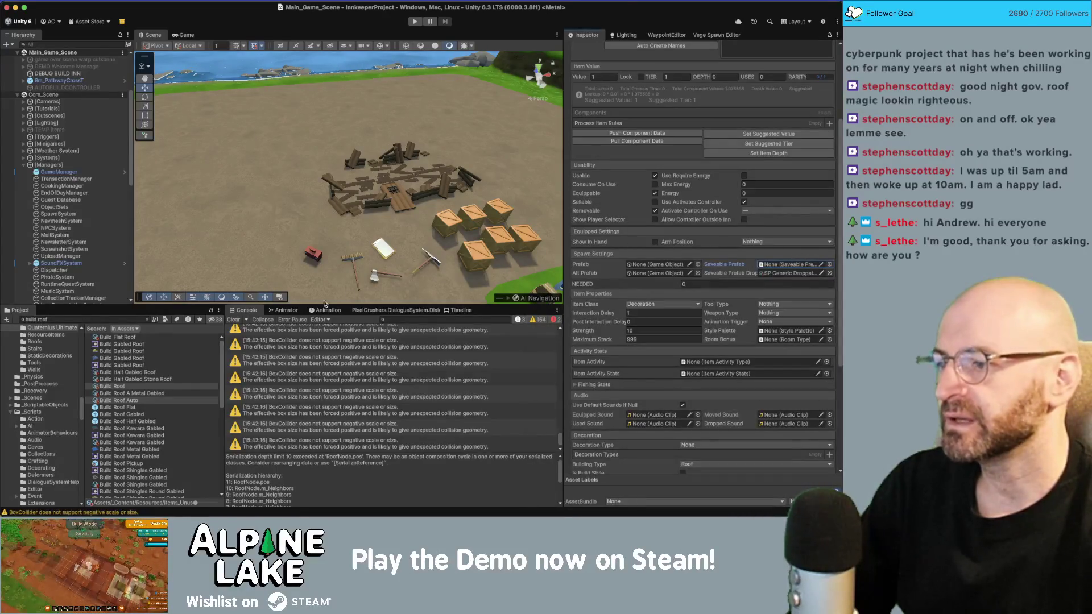
key("ctrl+z")
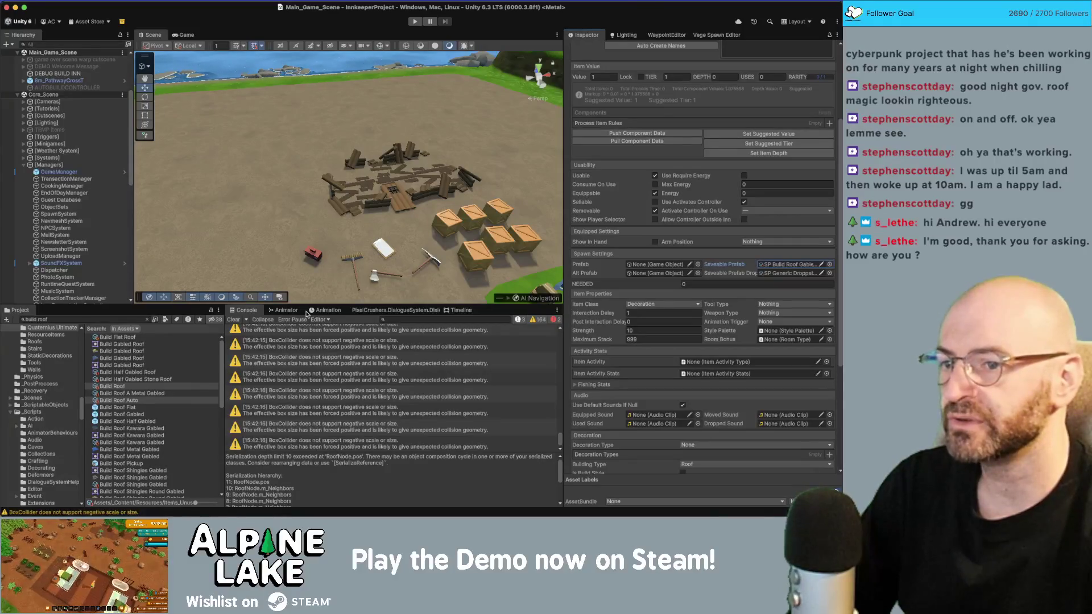
Use Set To Null to clear Build Roof Auto's Prefab and Saveable Prefab references.
left_click(118, 400)
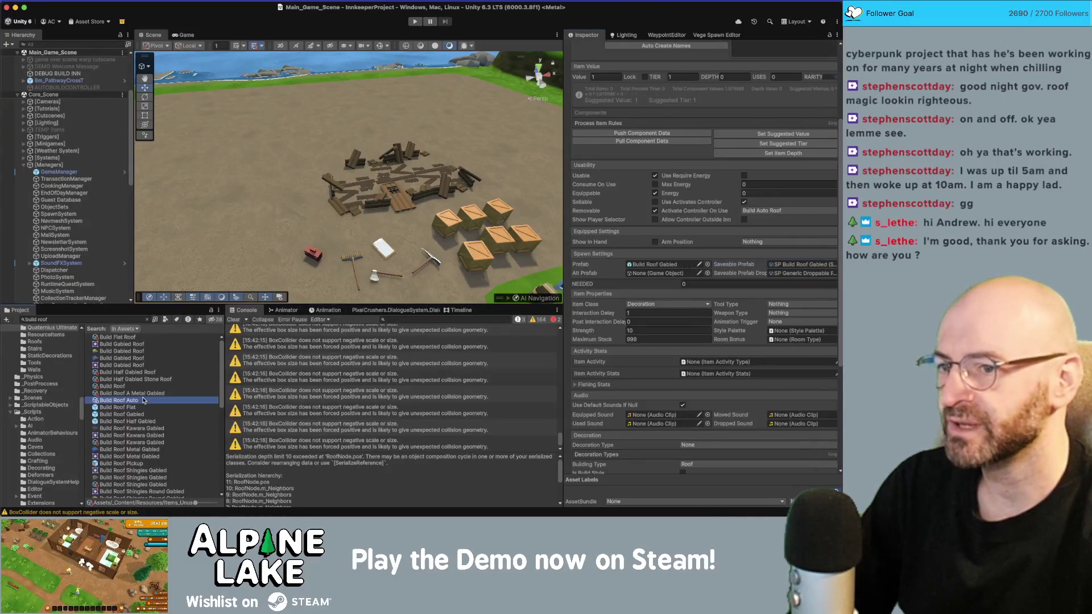
right_click(592, 268)
left_click(607, 299)
right_click(738, 267)
left_click(748, 299)
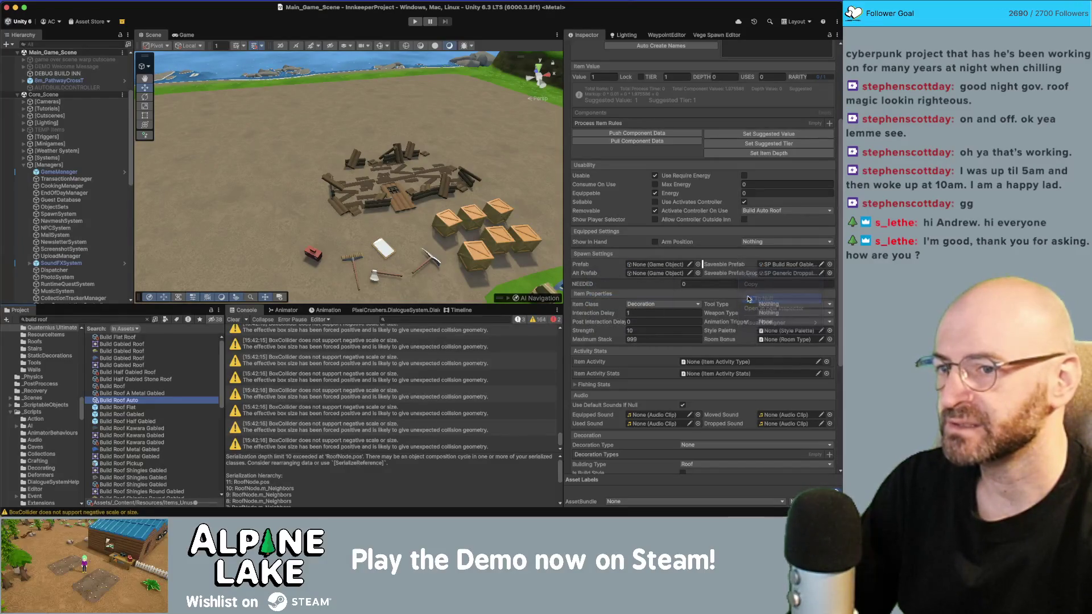
left_click(112, 386)
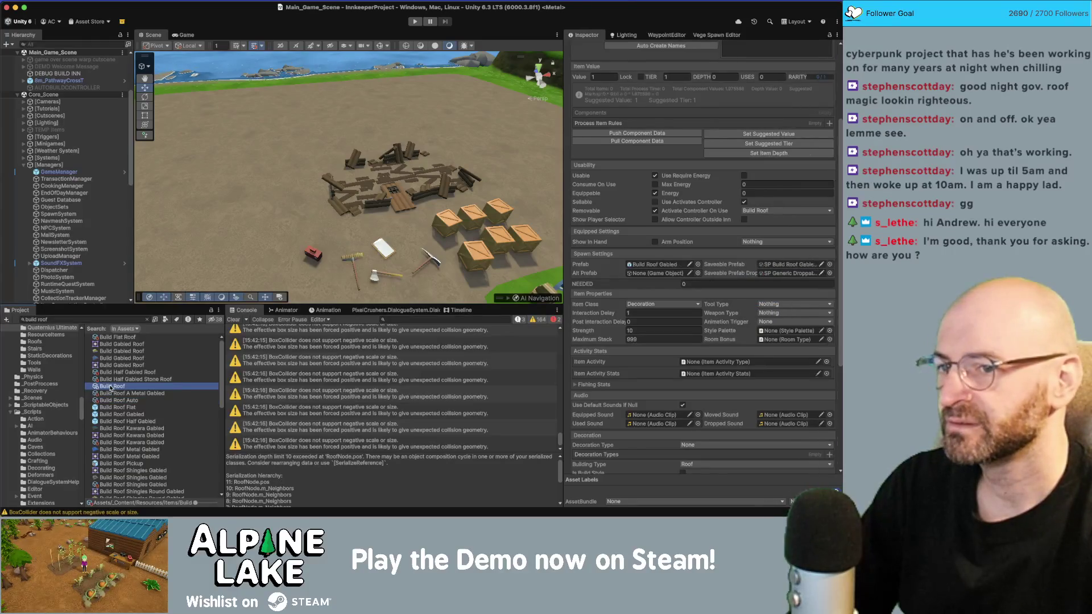
left_click(116, 400)
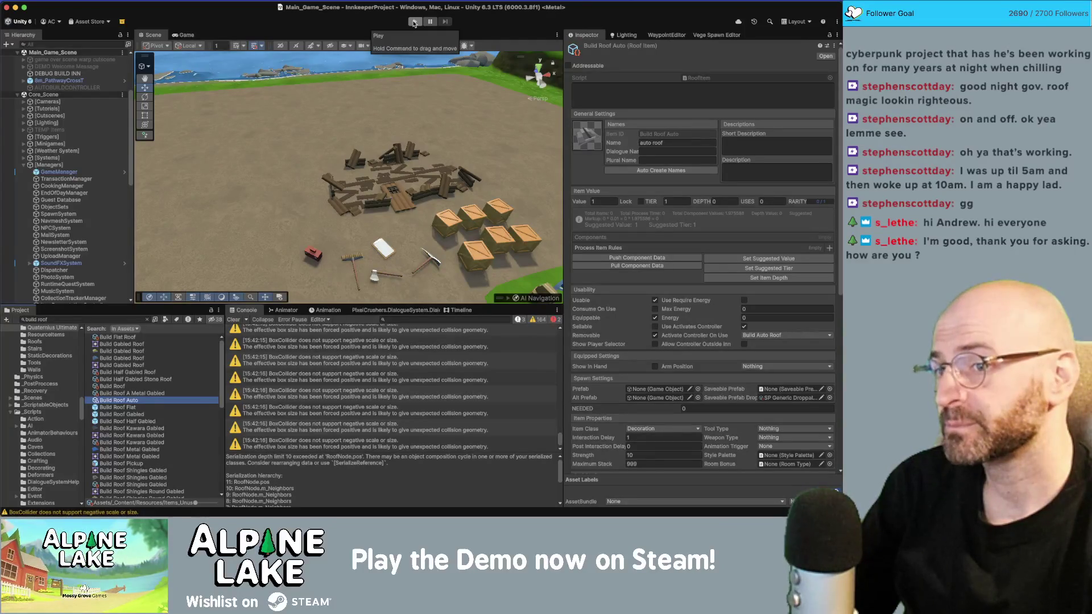
left_click(414, 23)
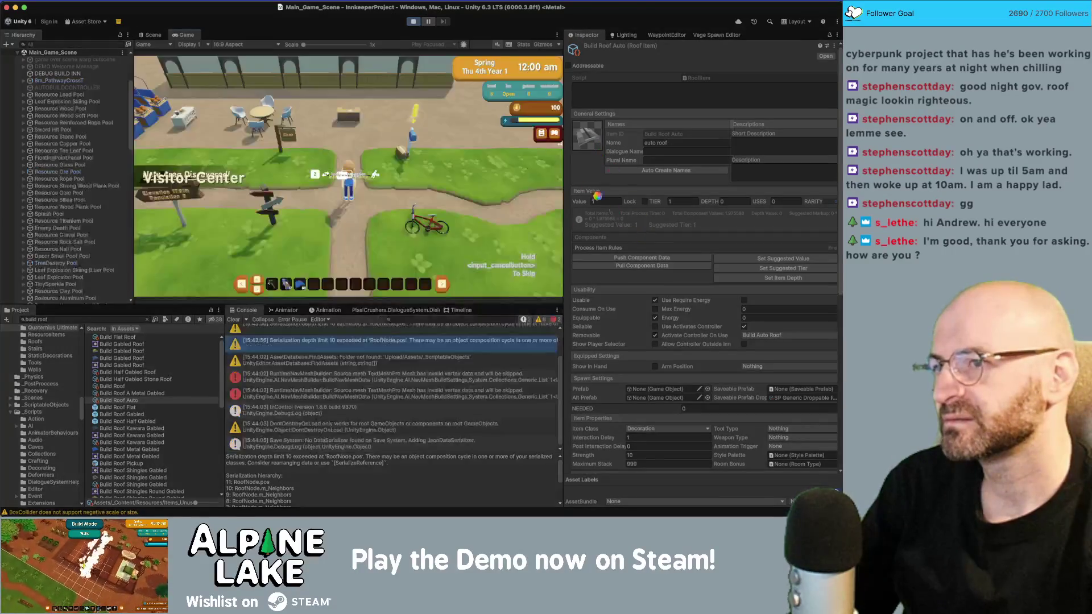
left_click(411, 23)
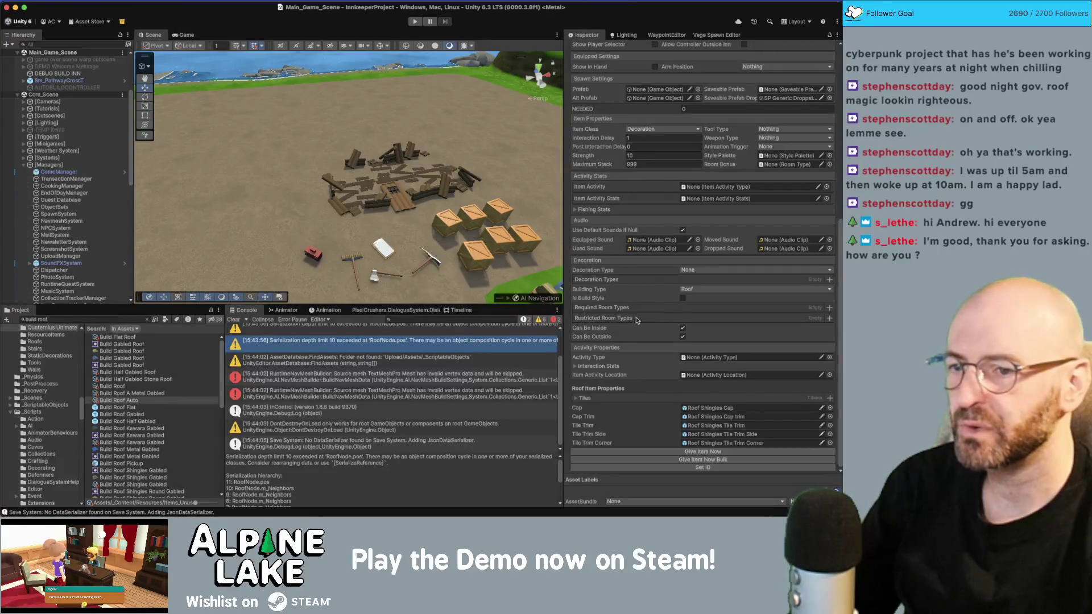
Set Building Type to None, start play mode, and give the player a stack of roof items.
left_click(705, 289)
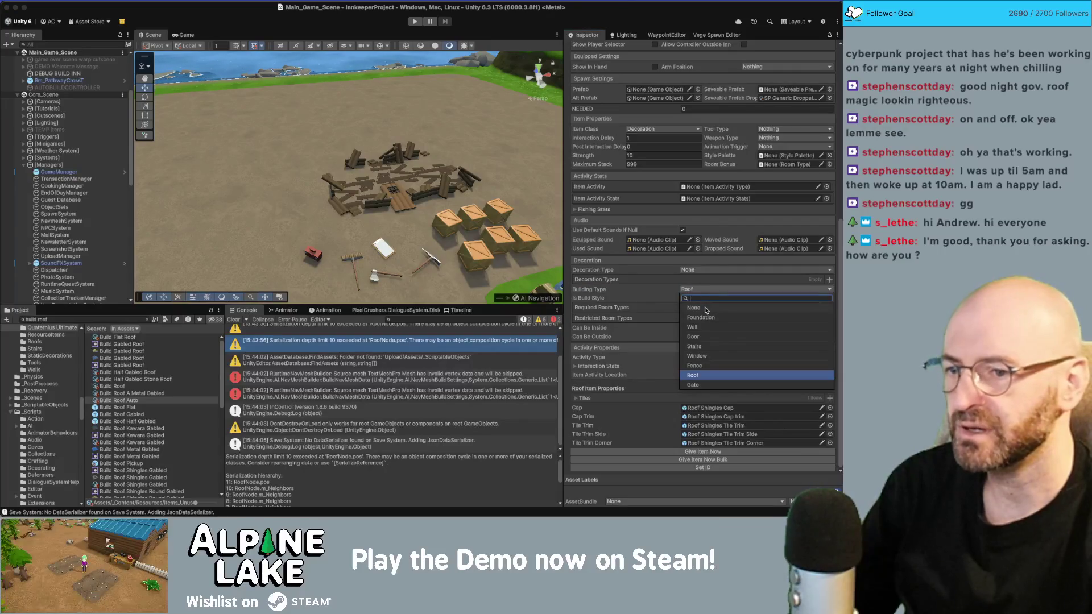
left_click(693, 307)
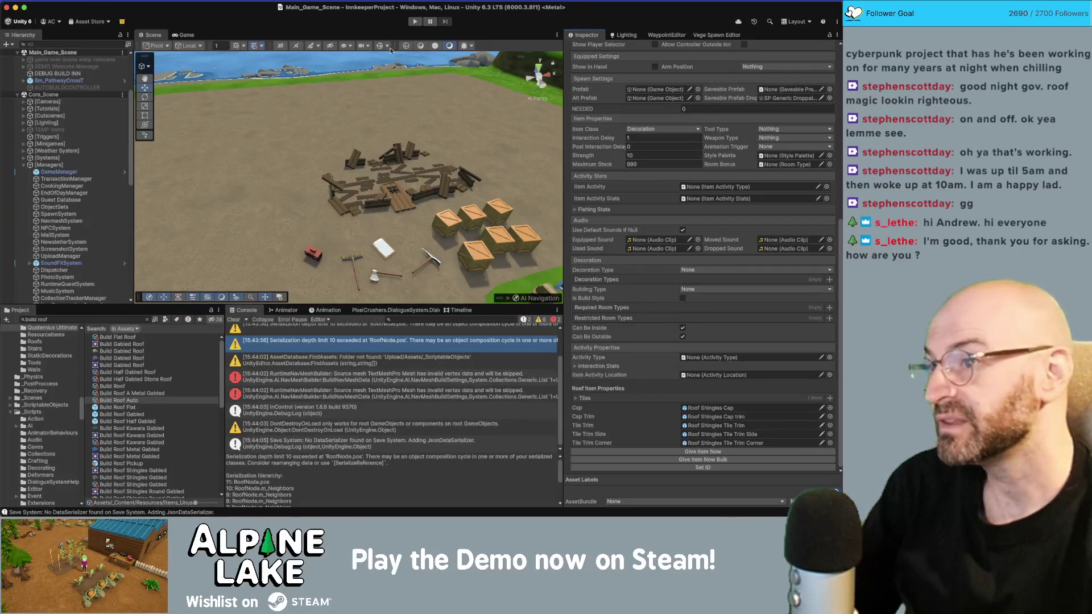
left_click(414, 23)
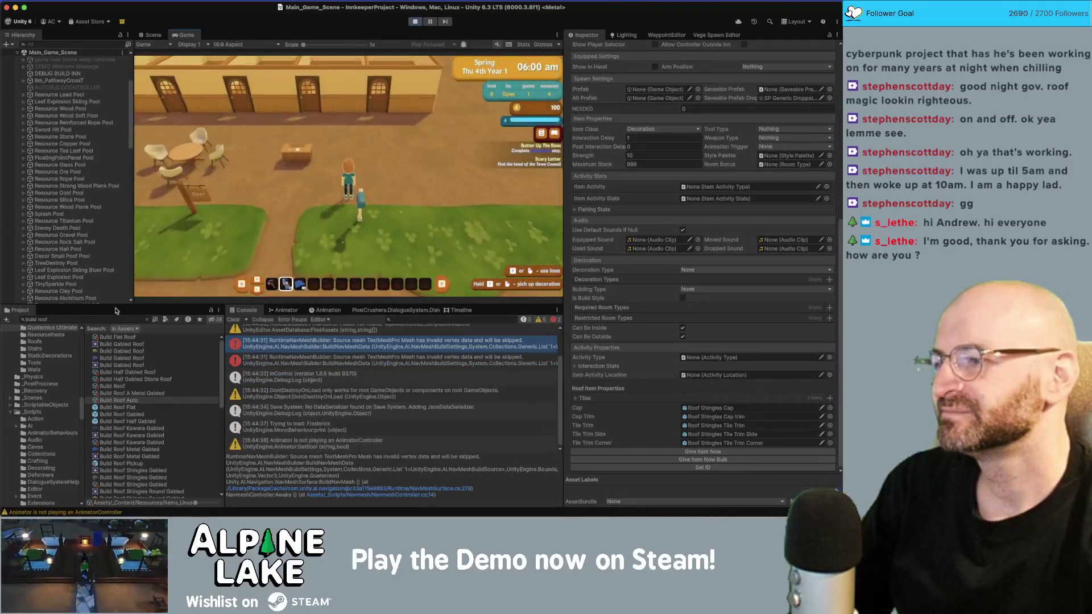
left_click(730, 460)
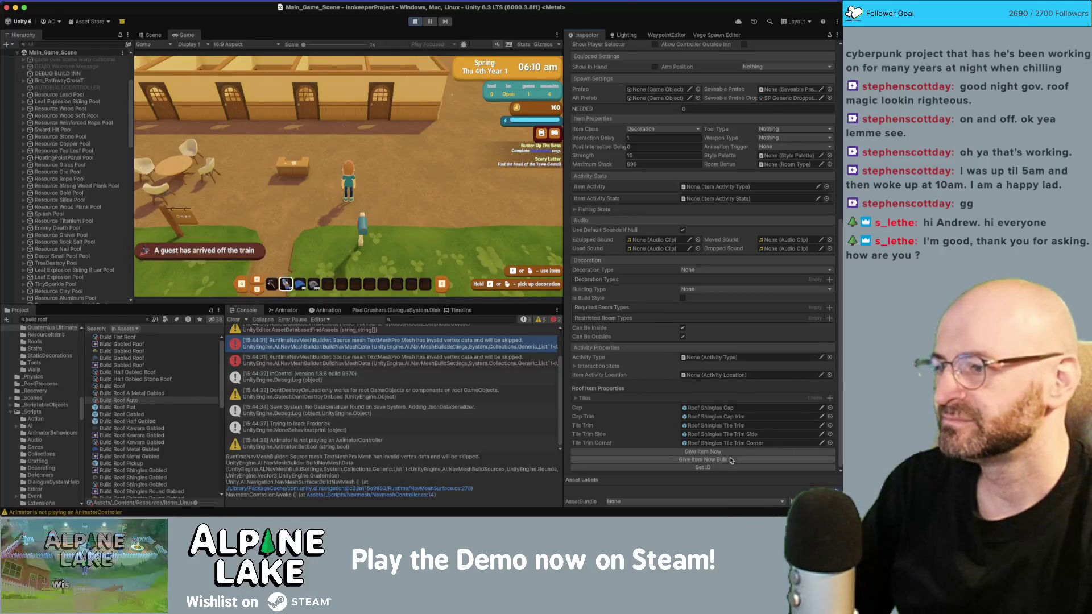
Give the player the Build Roof item and continue past the day summary.
left_click(111, 380)
left_click(111, 386)
scroll(705, 369, "down", 3)
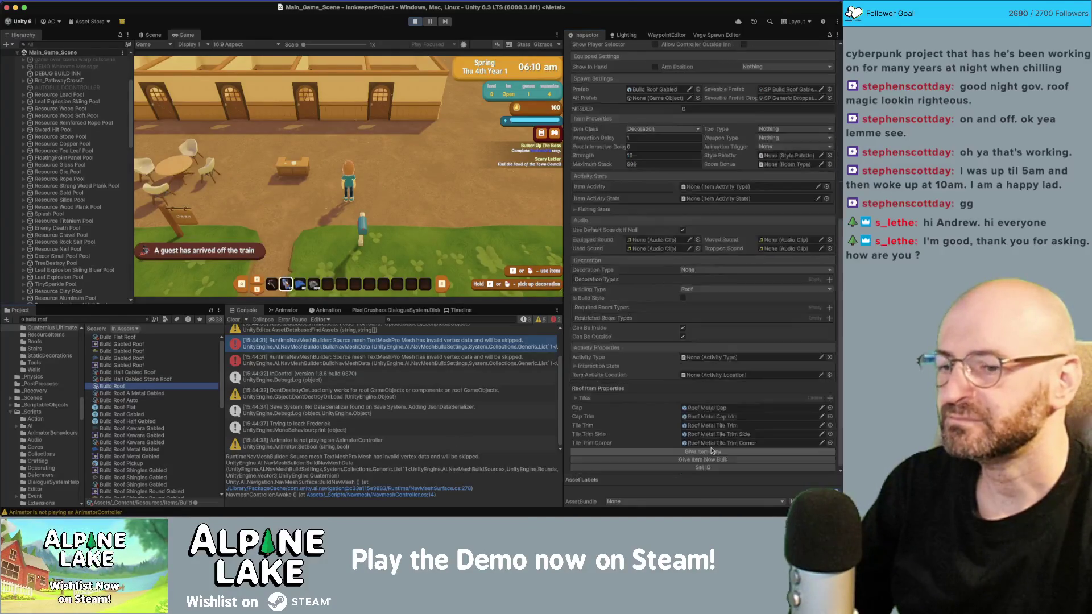
left_click(714, 461)
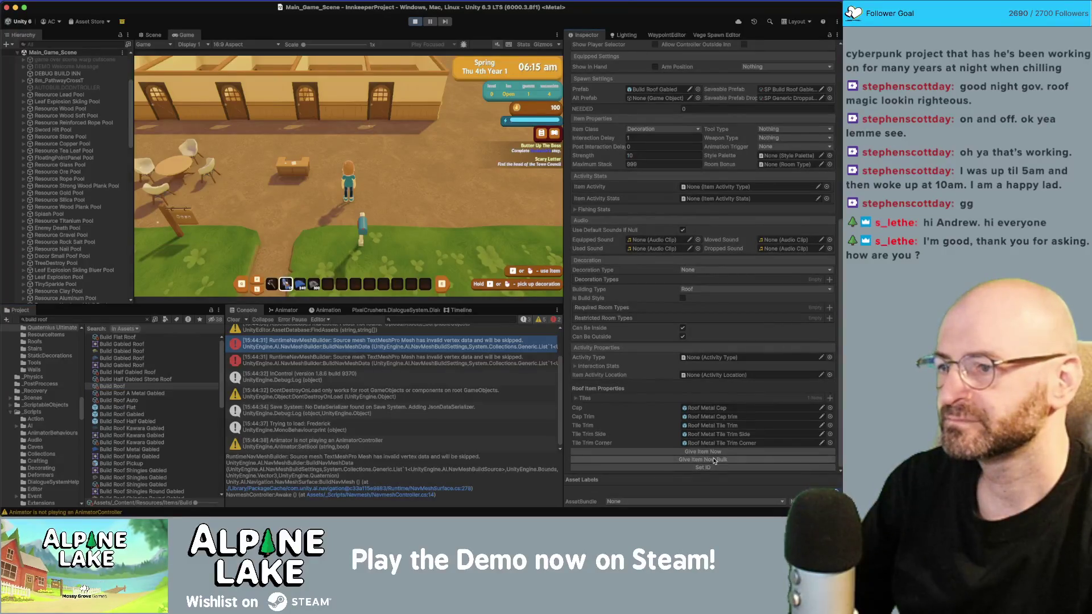
left_click(399, 150)
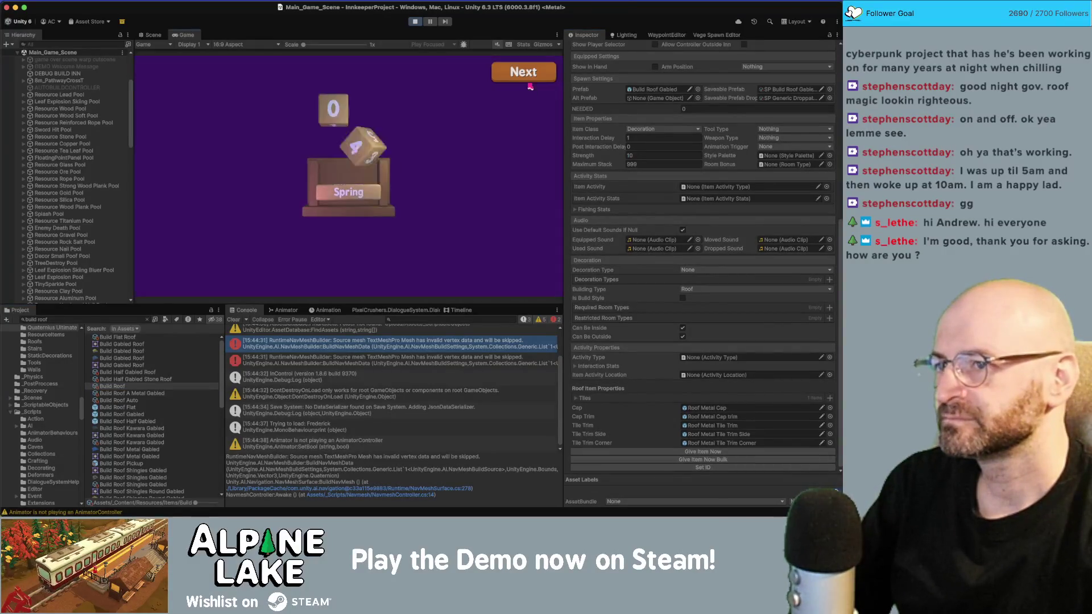
left_click(529, 79)
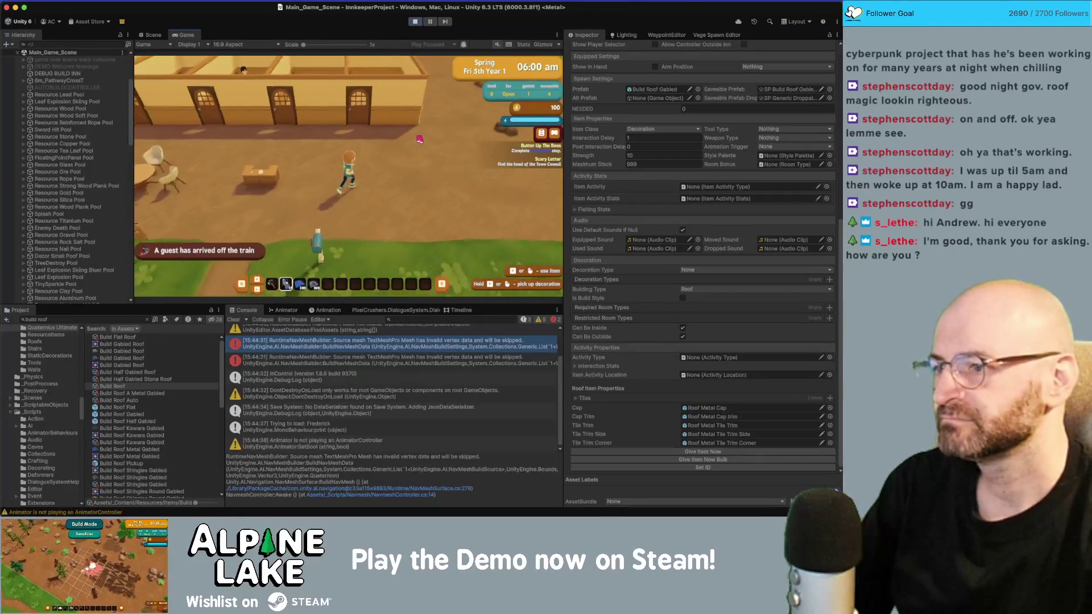
Test the item in redecorating build mode, stop play mode, and switch to Rider.
left_click(396, 147)
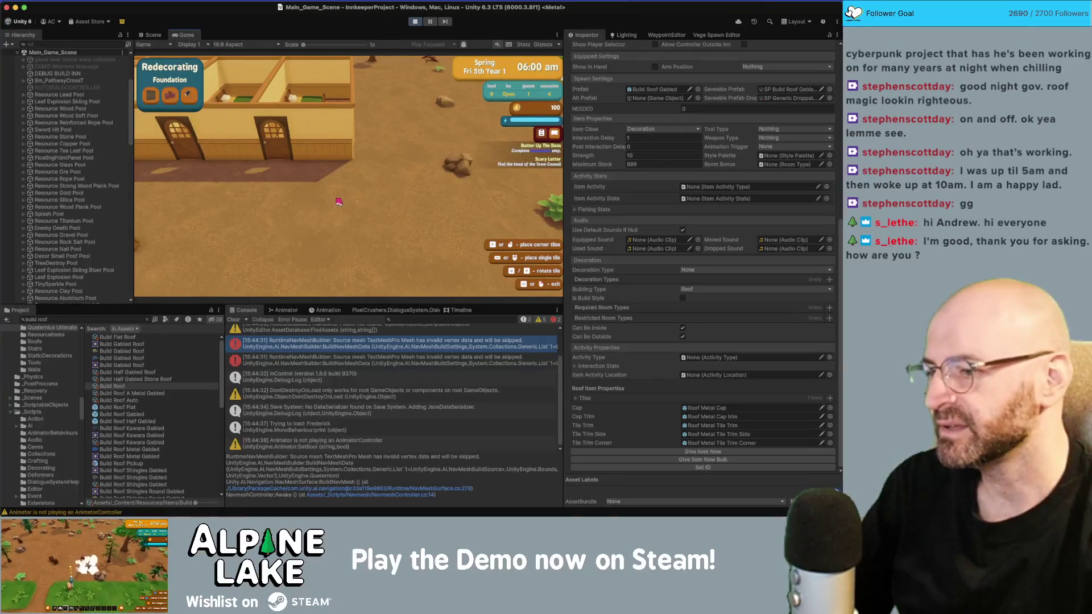
scroll(334, 371, "down", 1)
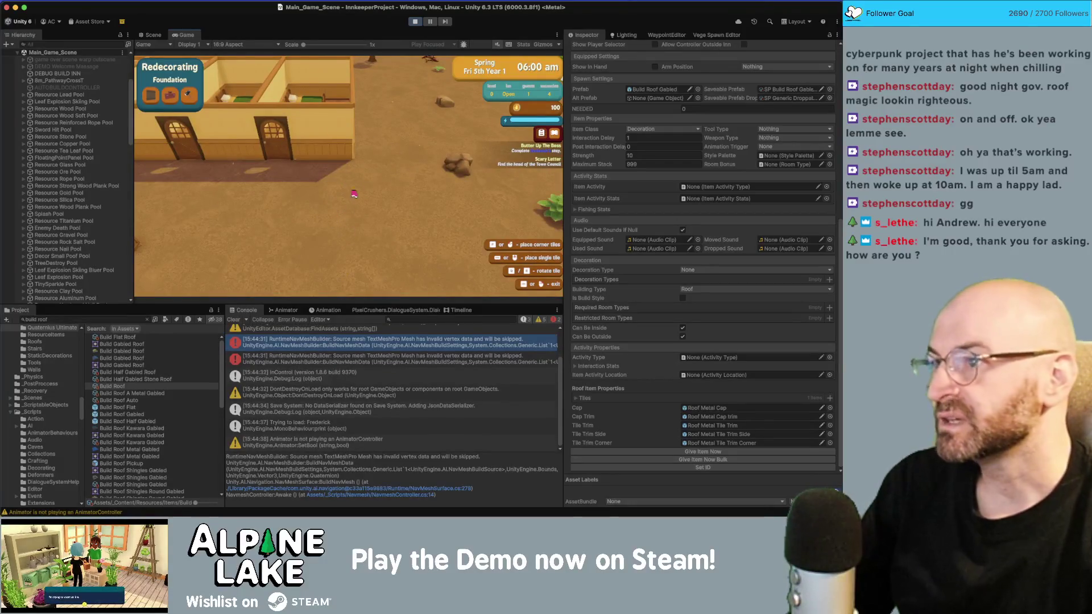
left_click(413, 22)
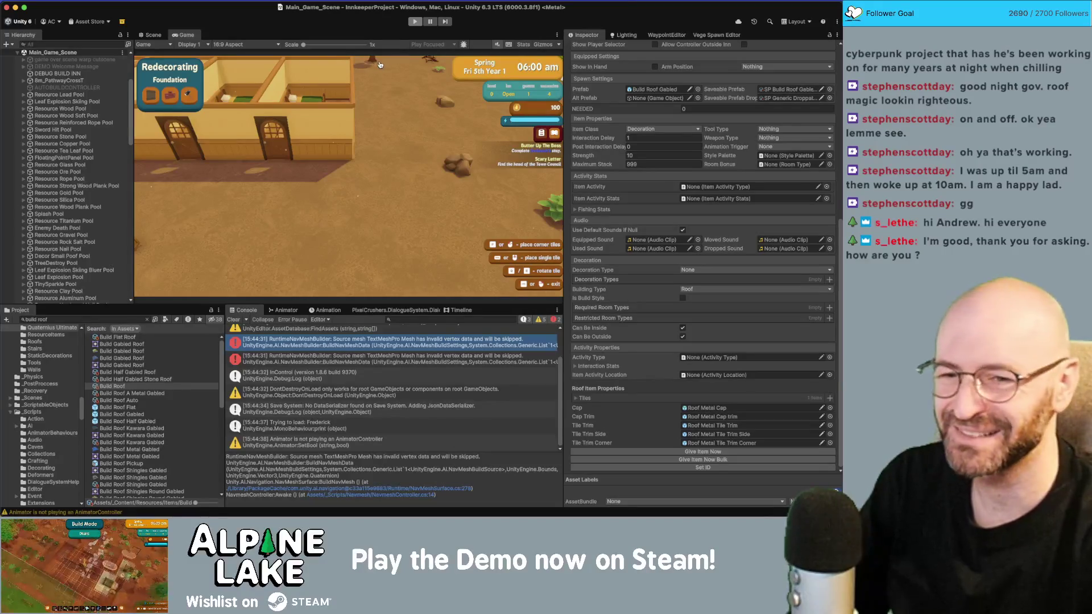
key("super+Tab")
scroll(503, 184, "up", 15)
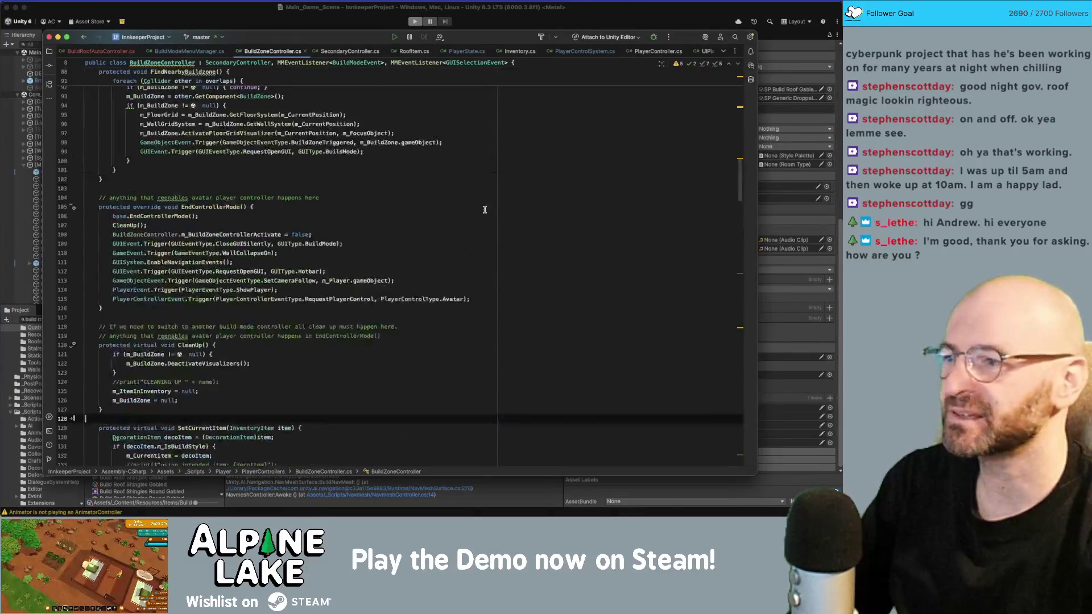
Scroll through BuildZoneController.cs, then open and scroll through BuildRoofAutoController.cs.
scroll(484, 213, "up", 15)
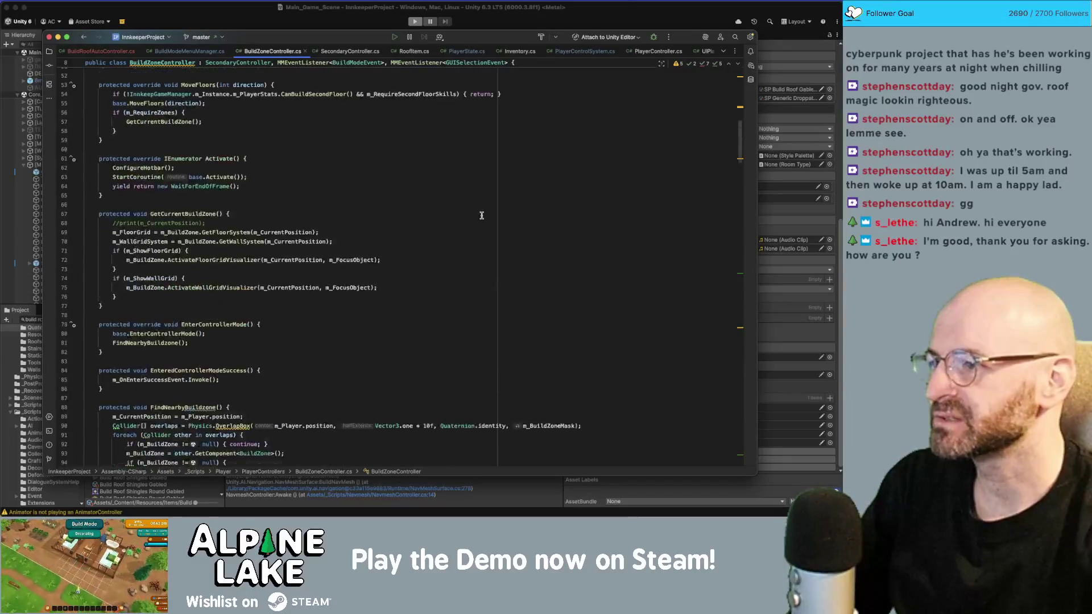
scroll(429, 250, "down", 6)
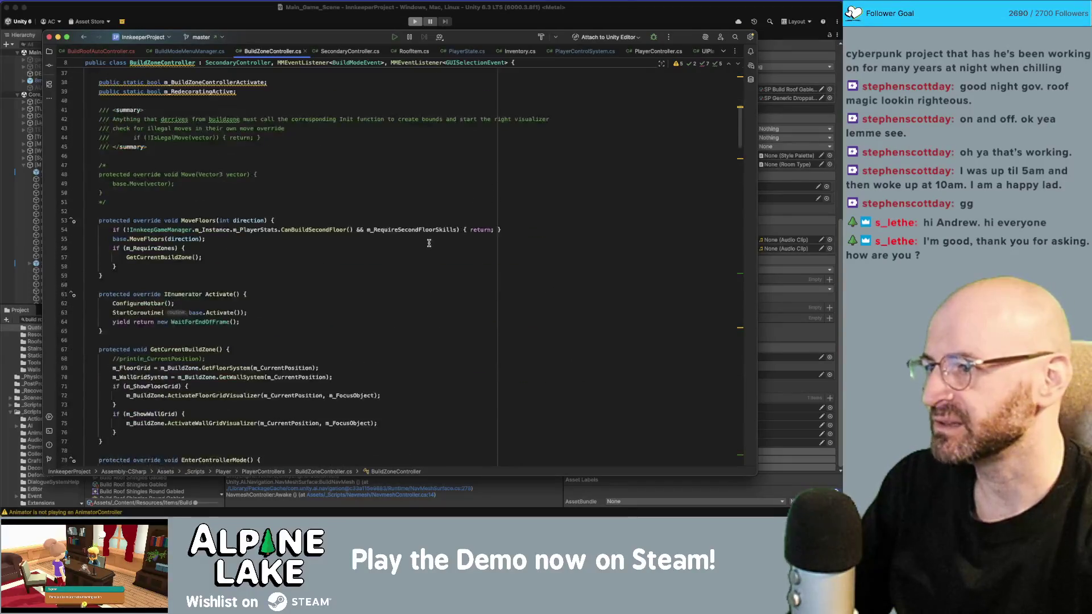
left_click(108, 52)
scroll(324, 224, "down", 5)
scroll(361, 223, "down", 20)
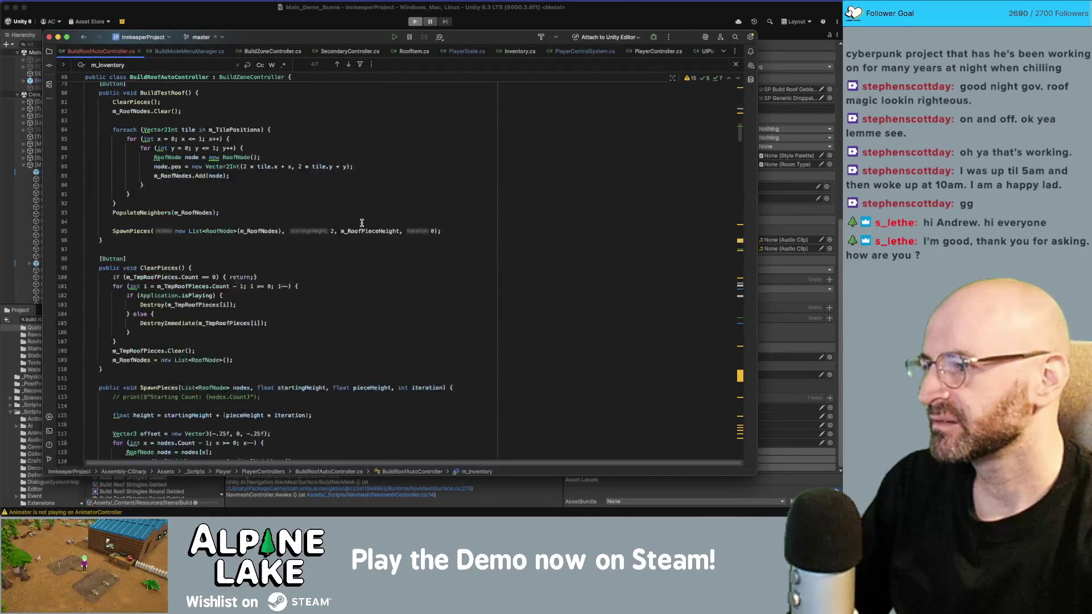
scroll(362, 224, "down", 20)
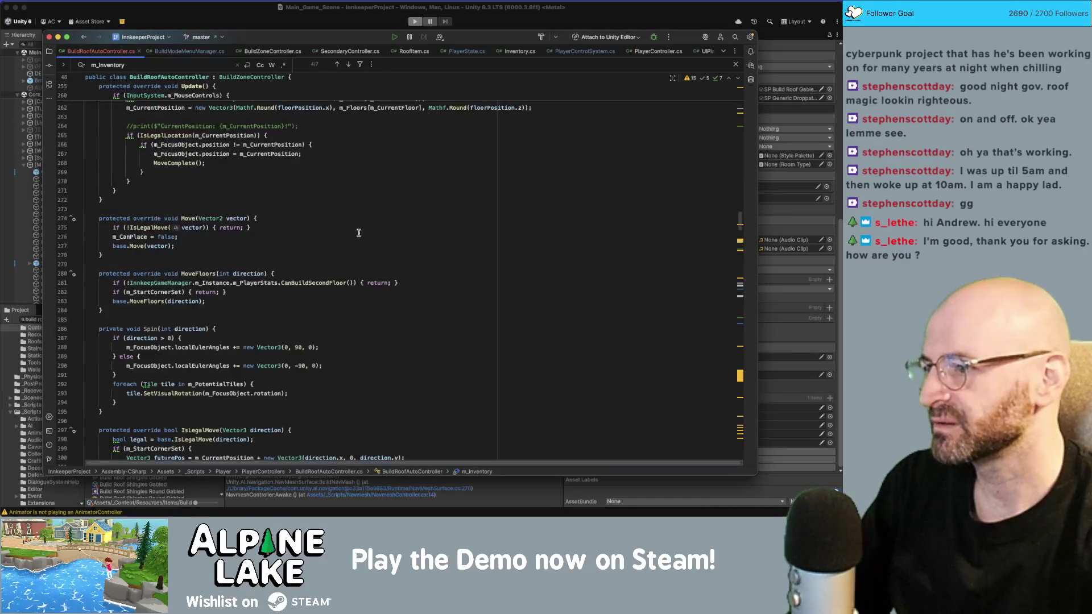
scroll(358, 232, "down", 6)
scroll(357, 234, "up", 8)
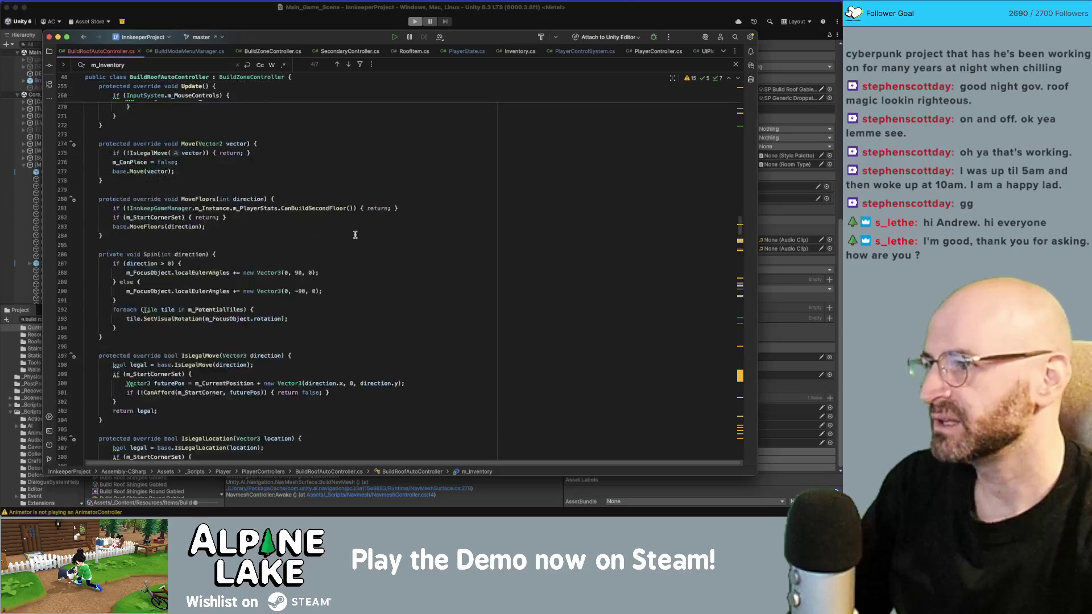
Go to EnterControllerMode and select its Roof building-type check line.
left_click(352, 202)
scroll(350, 222, "up", 6)
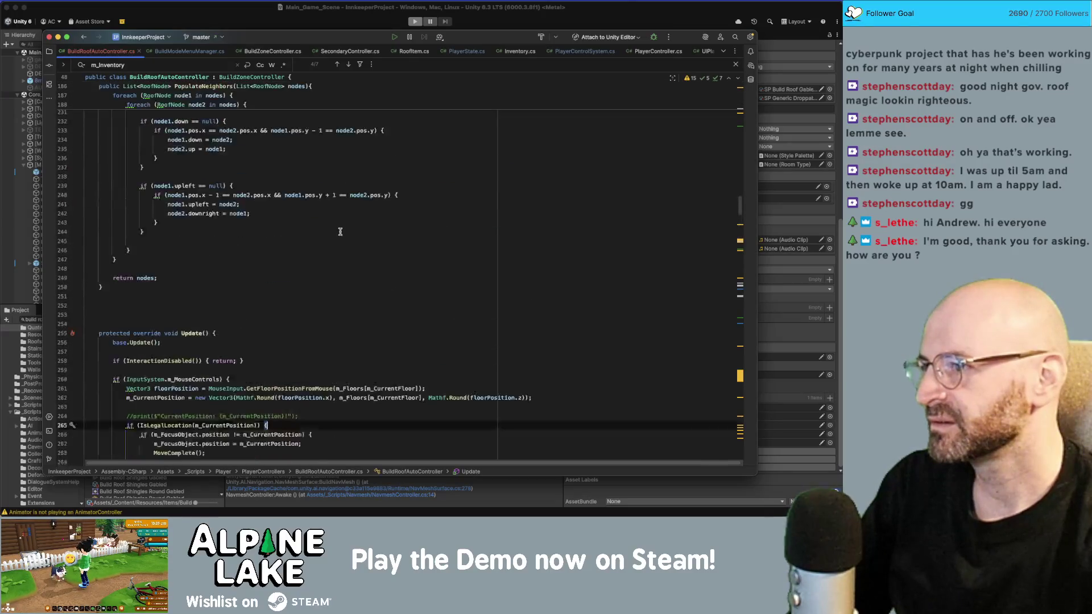
scroll(344, 227, "down", 12)
scroll(341, 233, "down", 11)
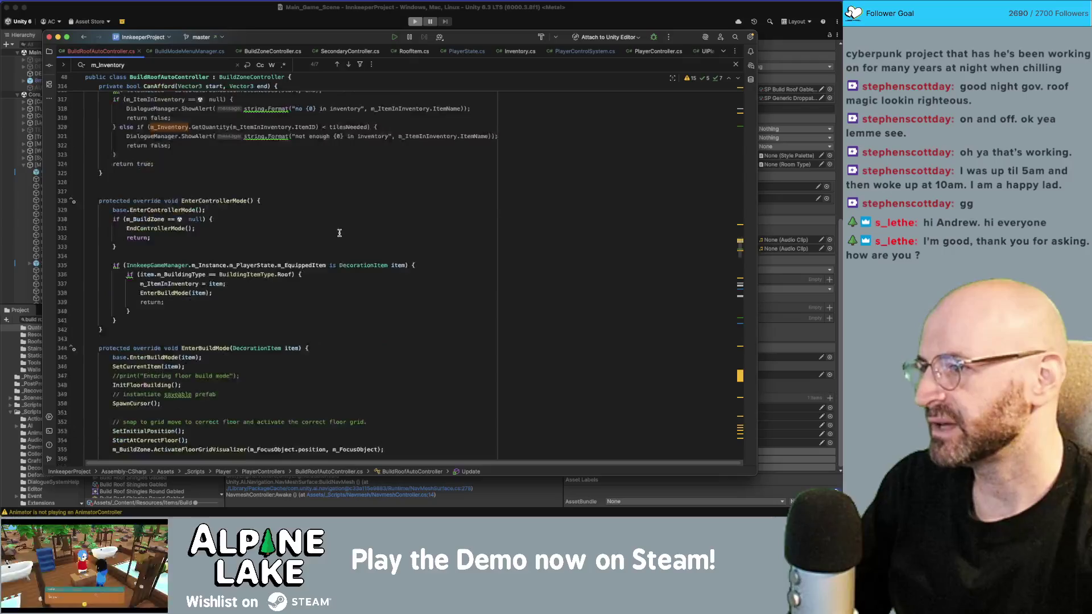
scroll(337, 235, "down", 1)
left_click(387, 253)
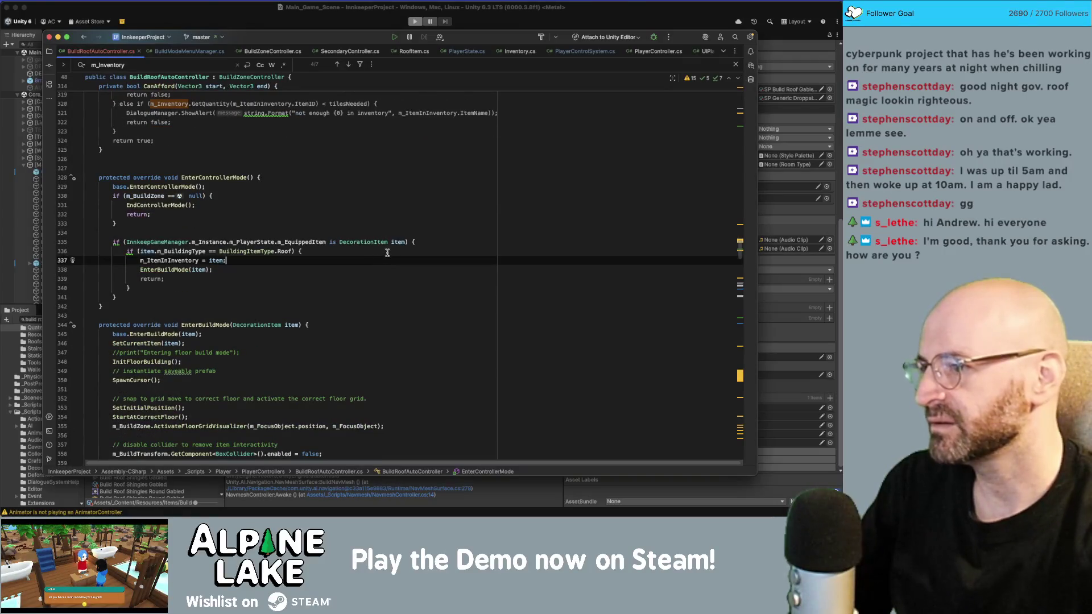
Remove the Roof building-type condition, its closing brace and the early return.
key("alt+shift+Left")
key("alt+shift+Left")
key("alt+shift+Left")
key("BackSpace")
left_click(126, 270)
key("Down")
key("Down")
key("Delete")
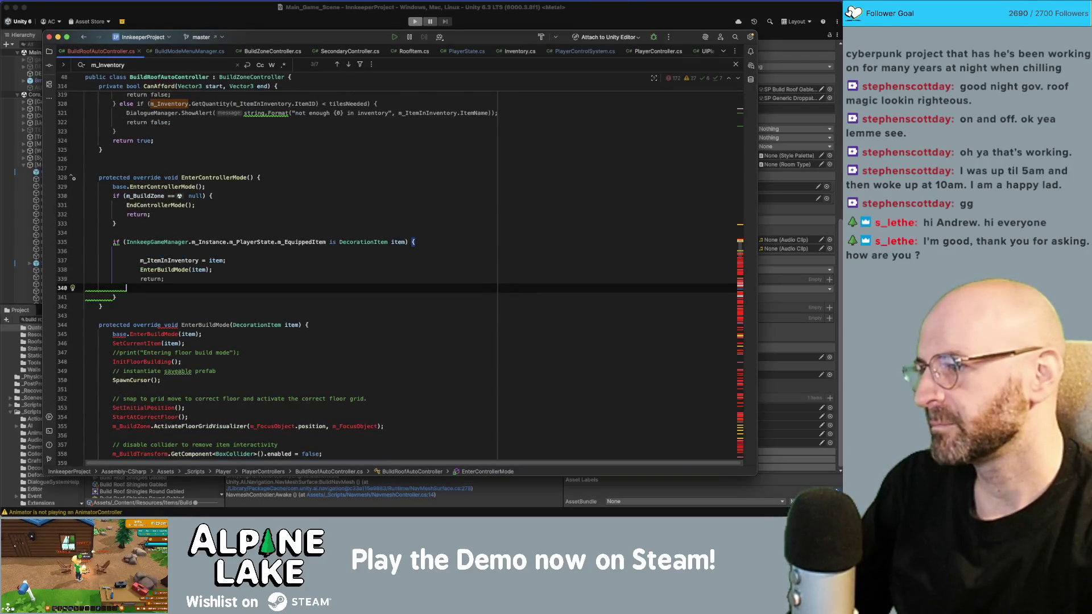
key("Up")
key("End")
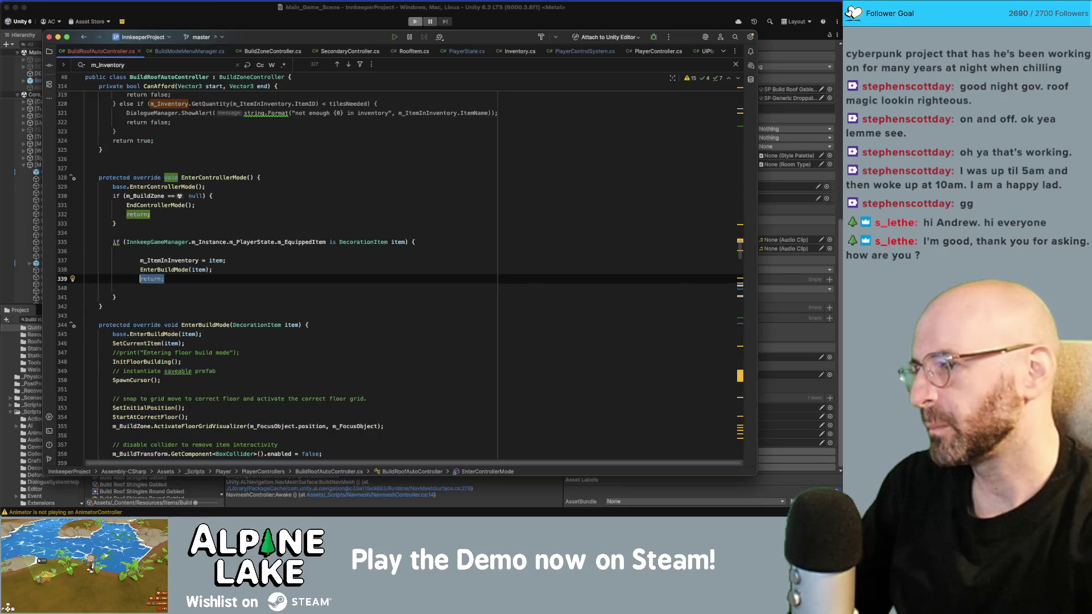
key("BackSpace")
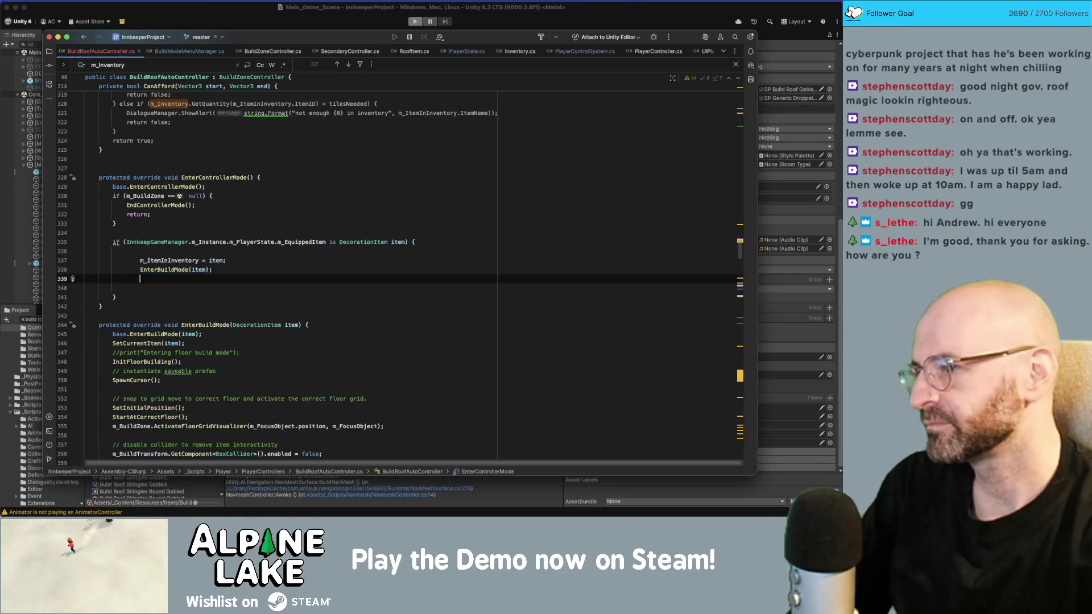
Move the if's closing brace under EnterBuildMode(item) and delete the blank lines.
left_click(211, 270)
left_click(115, 296)
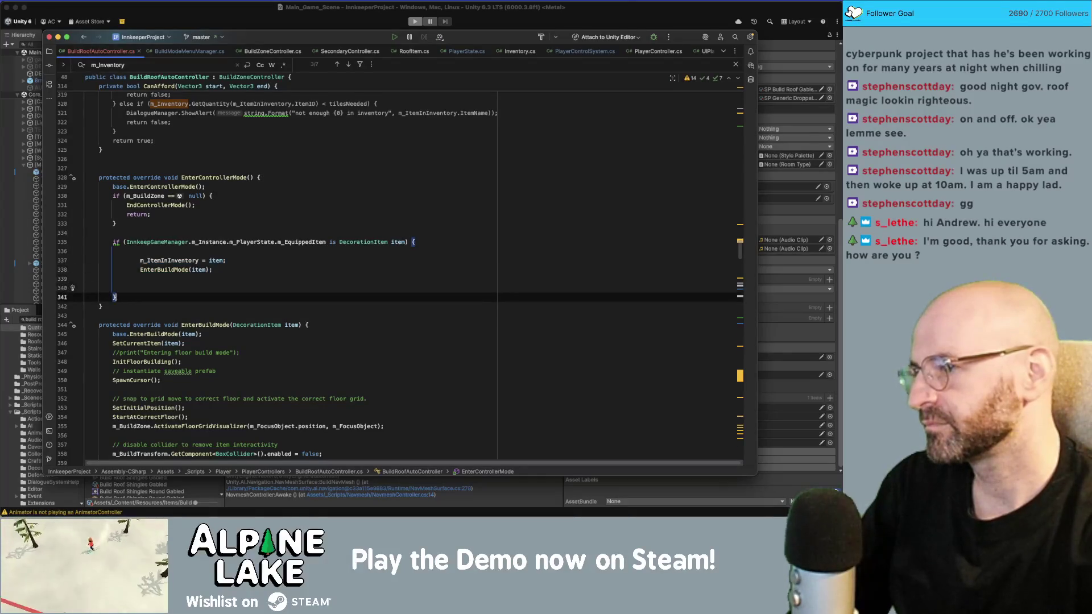
type("}")
key("Up")
key("shift+Up")
key("shift+Up")
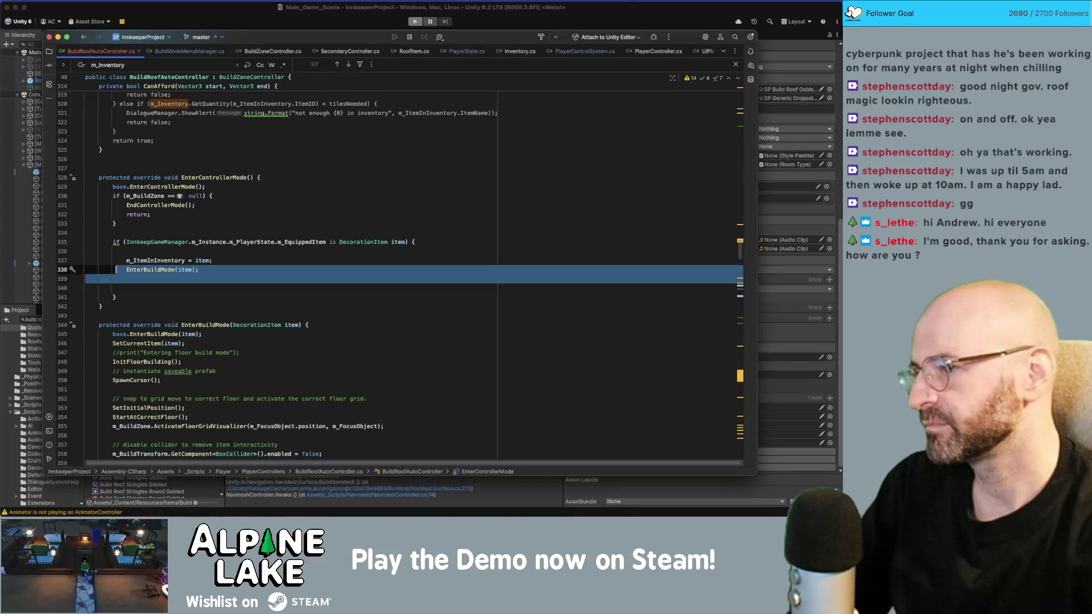
key("BackSpace")
key("Up")
key("Up")
key("BackSpace")
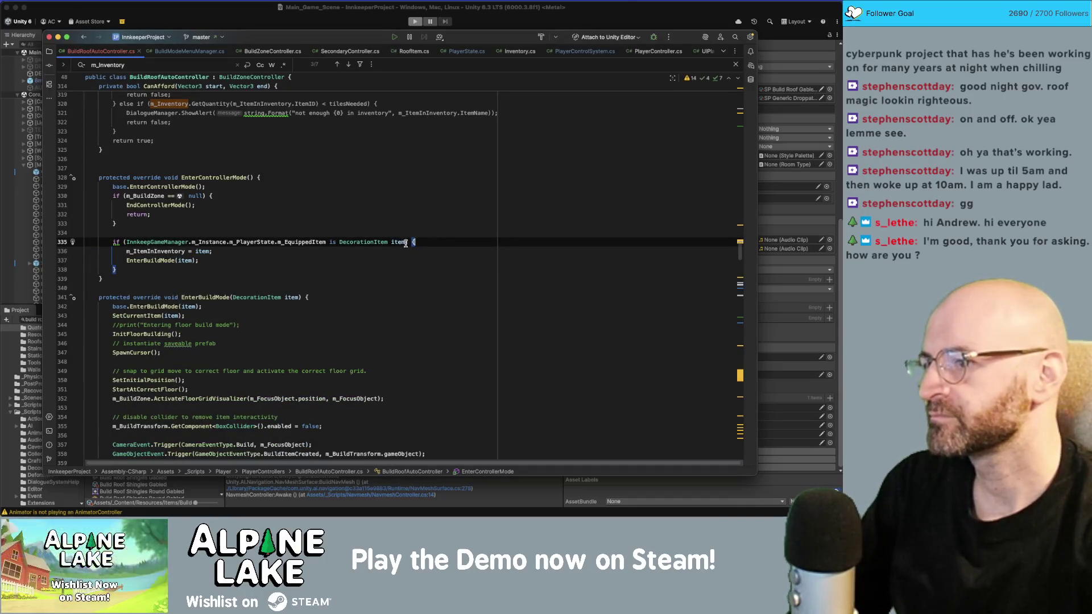
Try removing the equipped-item if wrapper and outdenting its two lines, then undo it.
left_click(250, 242)
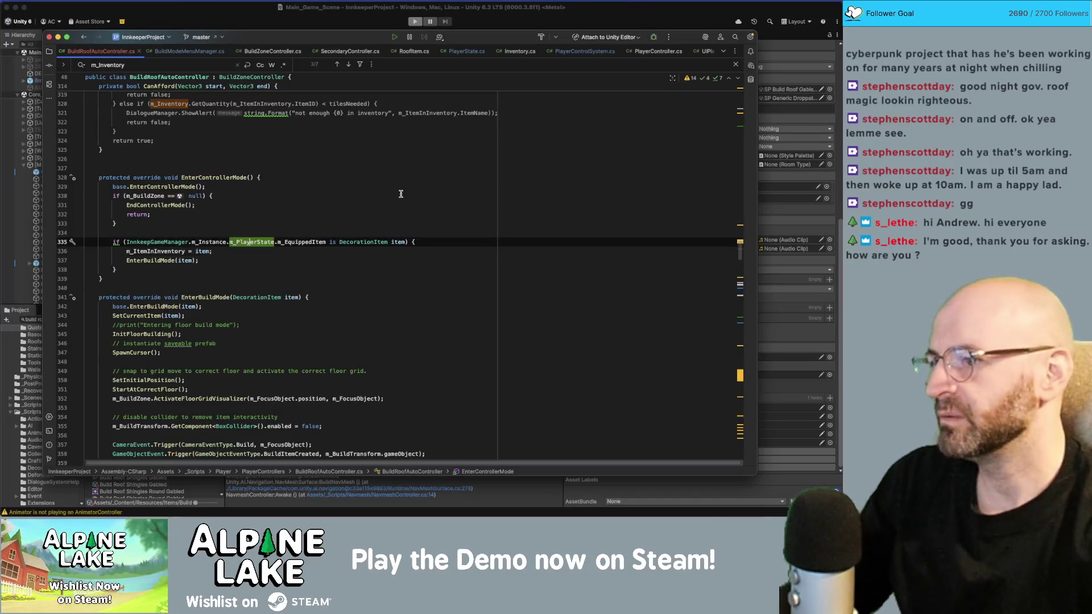
key("alt+Up")
key("alt+Up")
key("BackSpace")
key("Down")
key("Down")
key("Down")
key("End")
key("BackSpace")
key("alt+Up")
key("alt+Up")
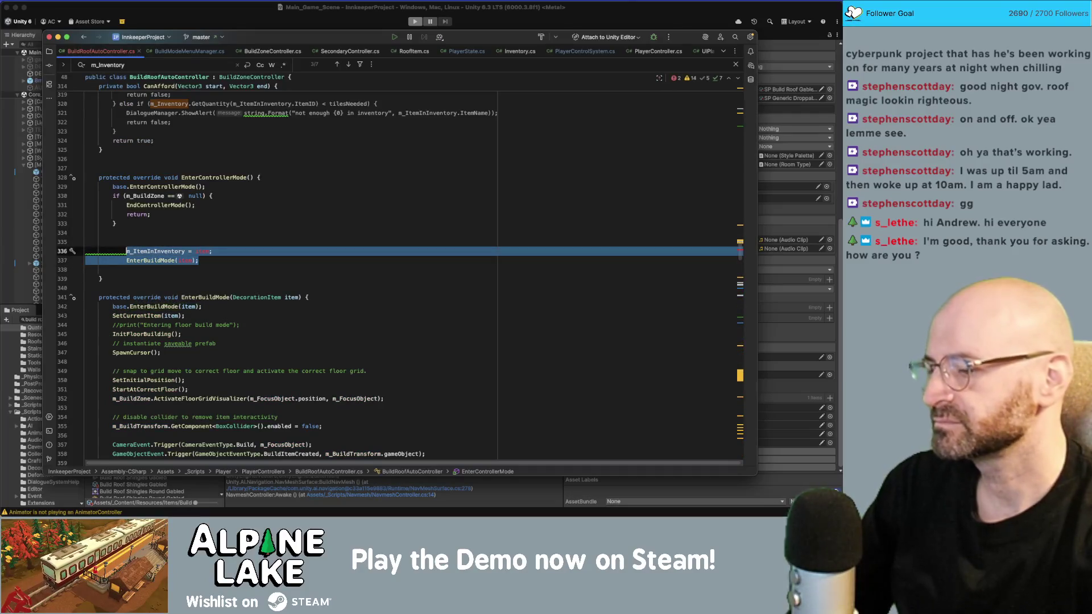
key("shift+Tab")
key("Down")
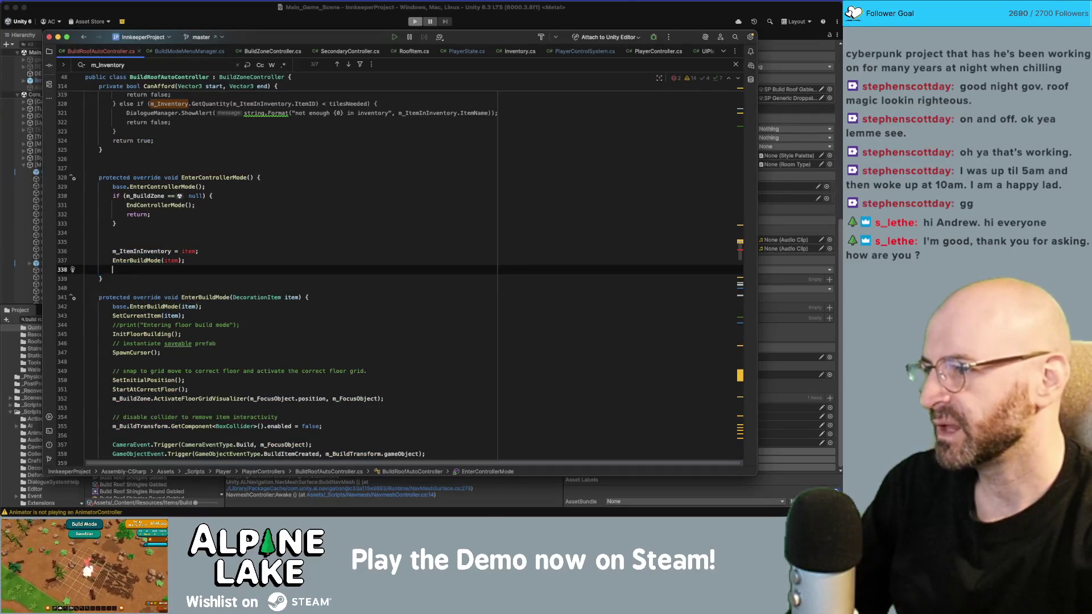
key("BackSpace")
left_click(183, 251)
key("super+z")
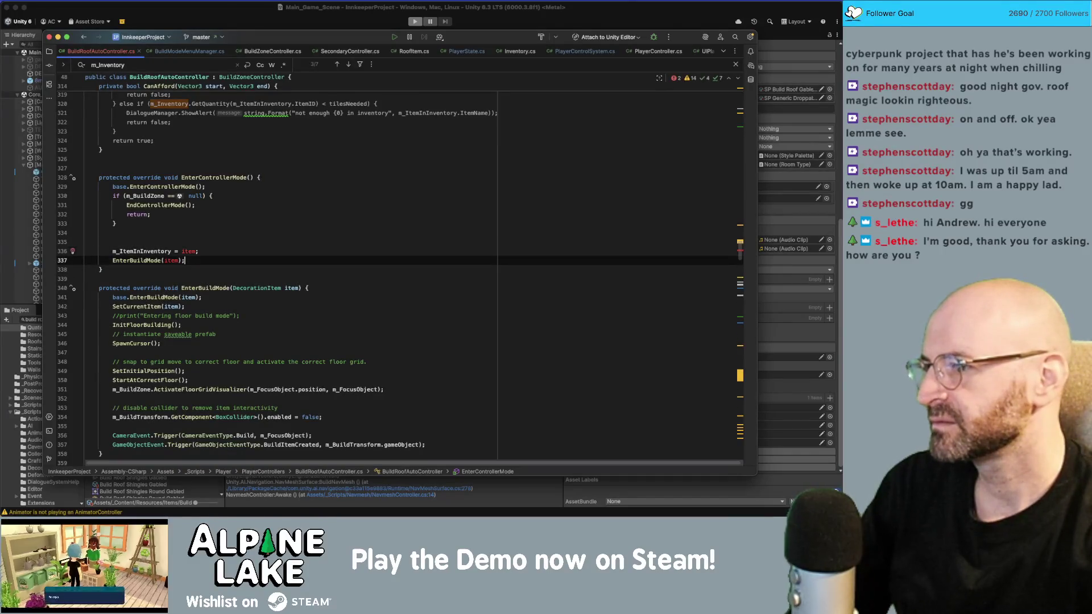
key("super+z")
key("super+z")
key("super+z")
Inline the equipped-item expression into the assignment and EnterBuildMode call, deleting the if wrapper.
key("Escape")
key("Down")
left_click_drag(327, 242, 126, 241)
key("super+x")
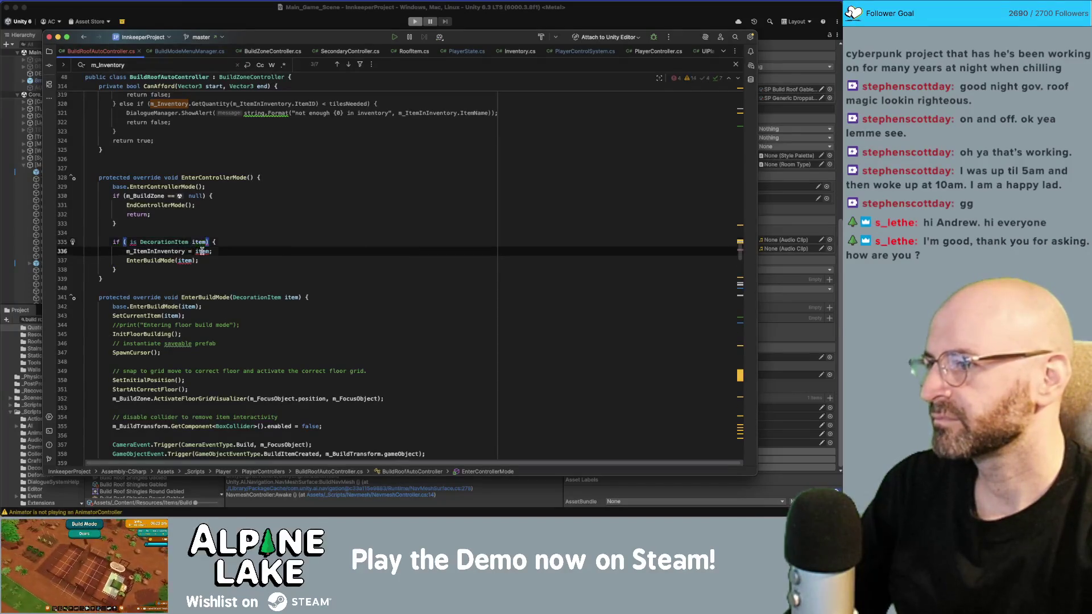
left_click(185, 260)
key("super+v")
double_click(202, 250)
key("super+v")
left_click(241, 237)
key("shift+Home")
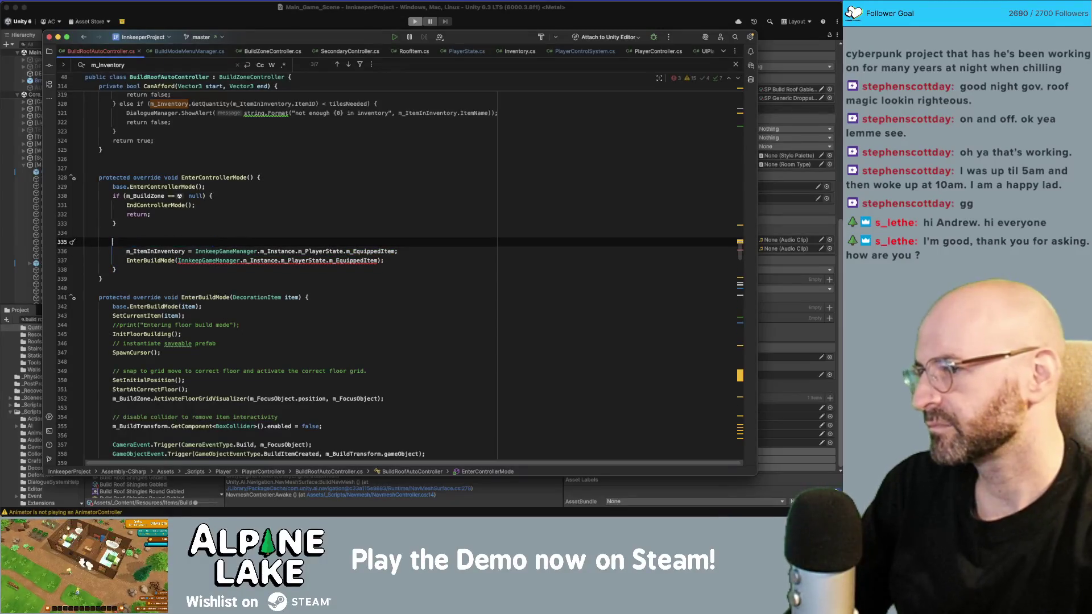
key("BackSpace")
key("Down")
key("Down")
key("Down")
key("Delete")
Restore the original equipped-item if condition around the assignment and EnterBuildMode(item).
key("ctrl+v")
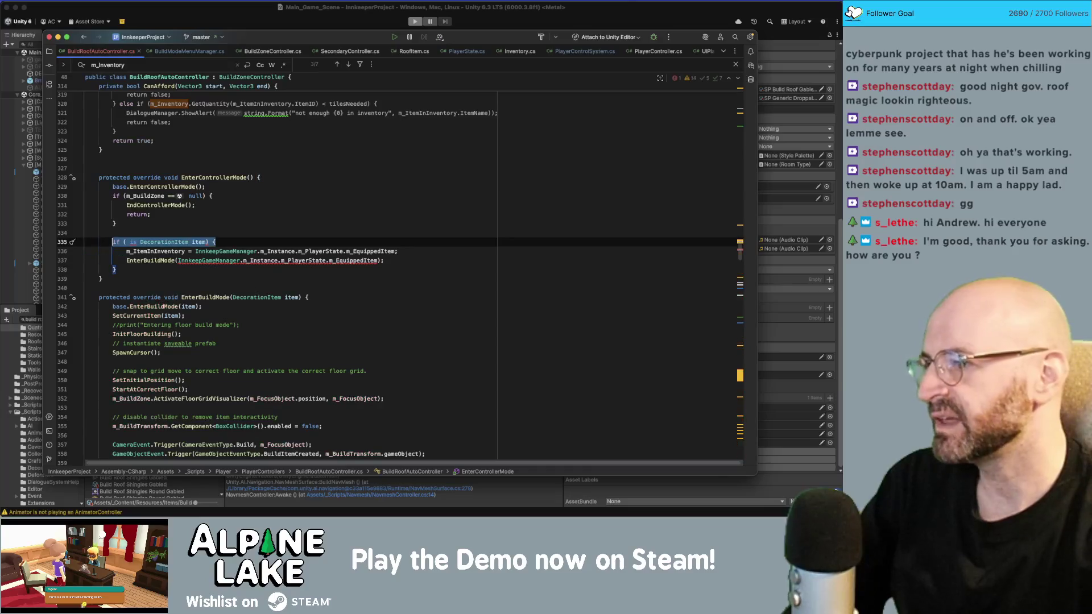
left_click(124, 242)
key("ctrl+v")
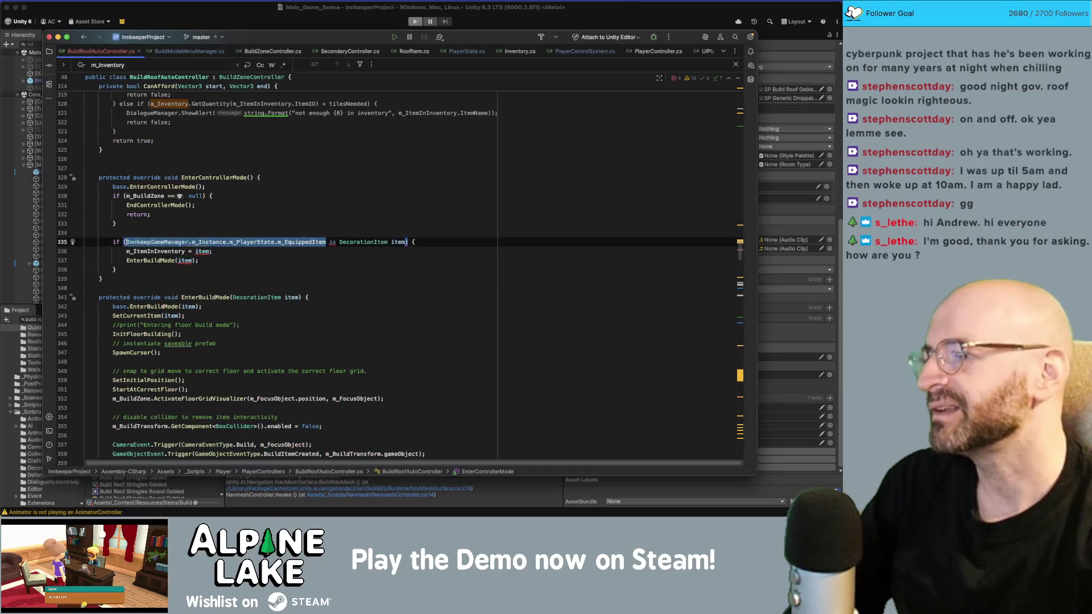
key("Down")
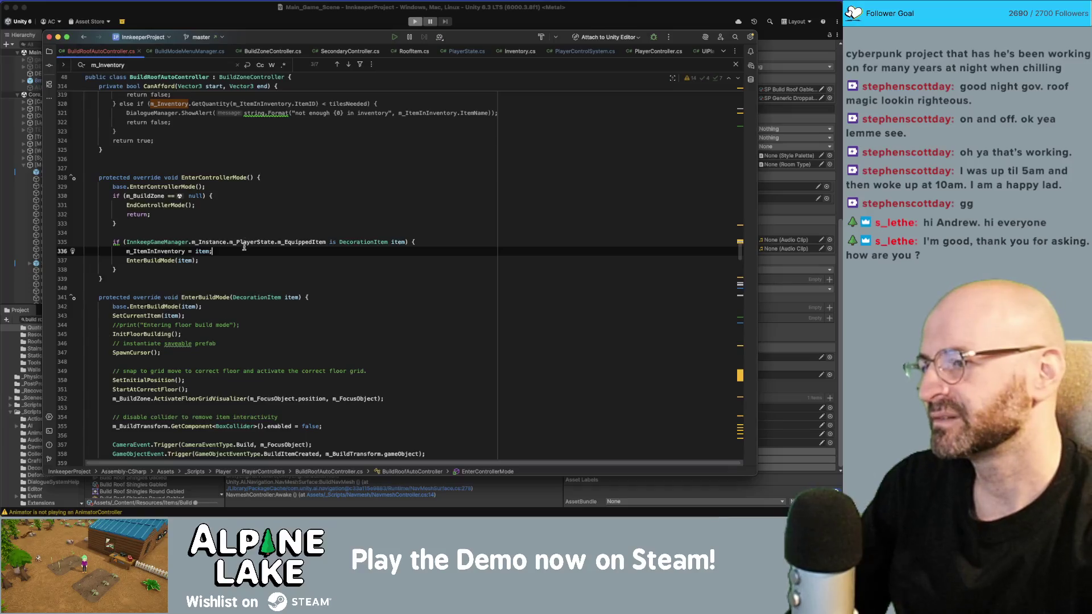
key("Down")
left_click(307, 241)
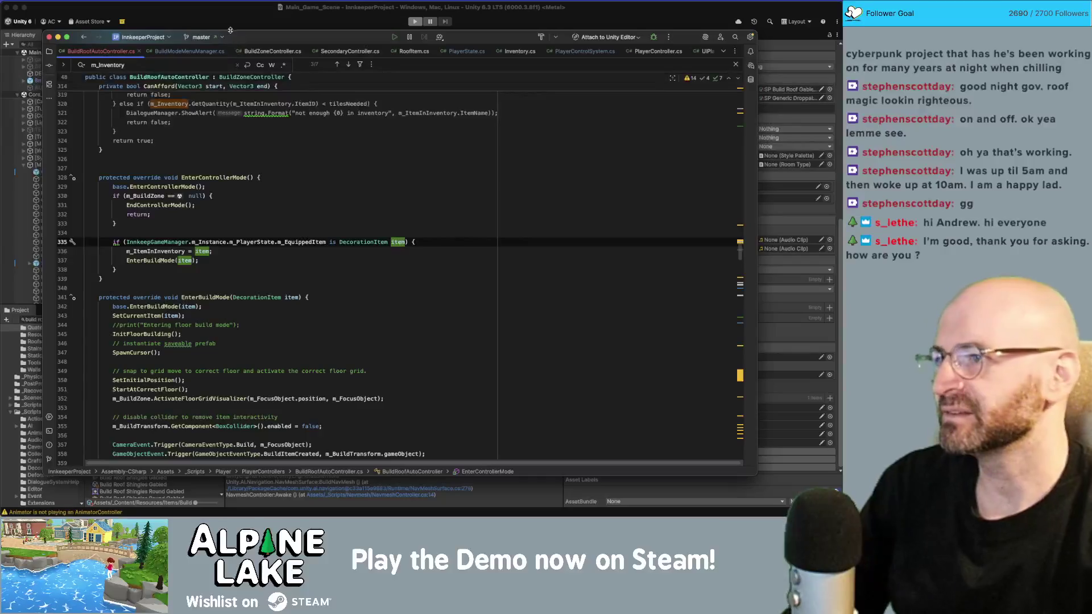
double_click(398, 242)
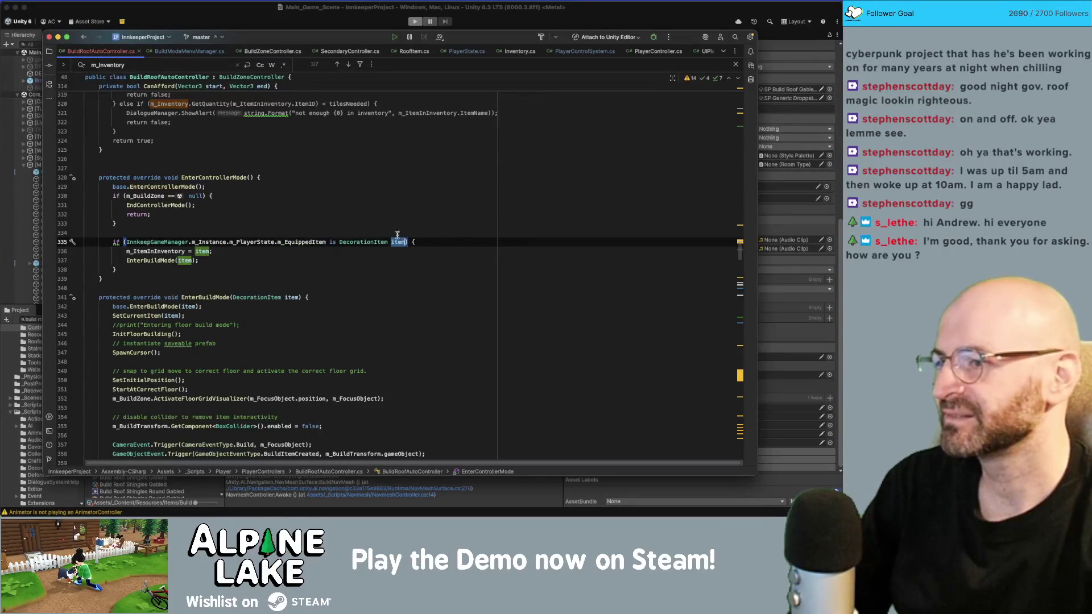
left_click(180, 22)
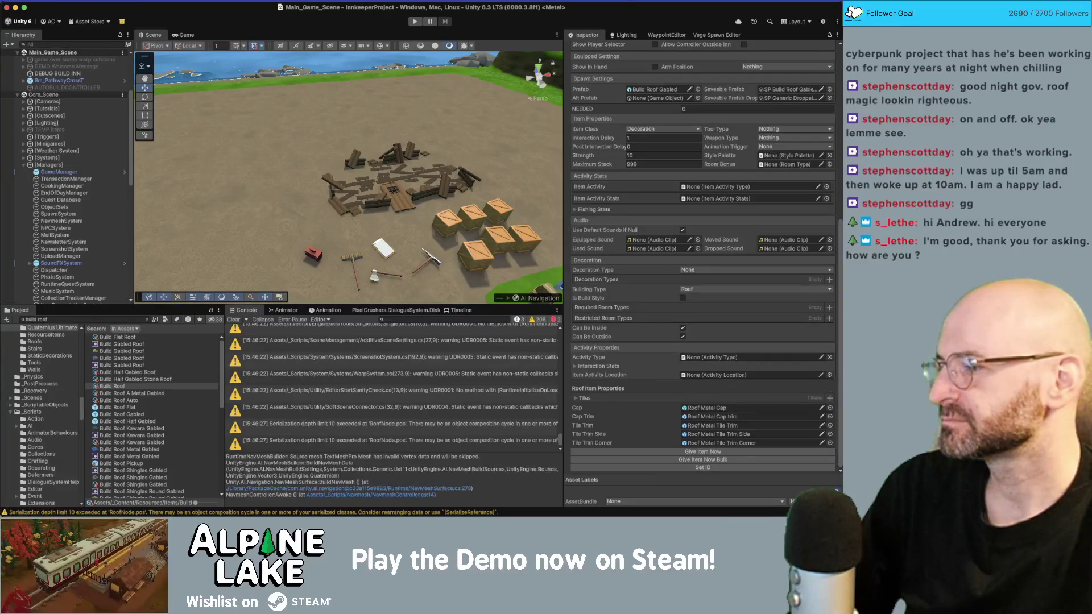
Play-test the game past the Moving! popup, stop it, and inspect the NullReferenceException.
left_click(414, 24)
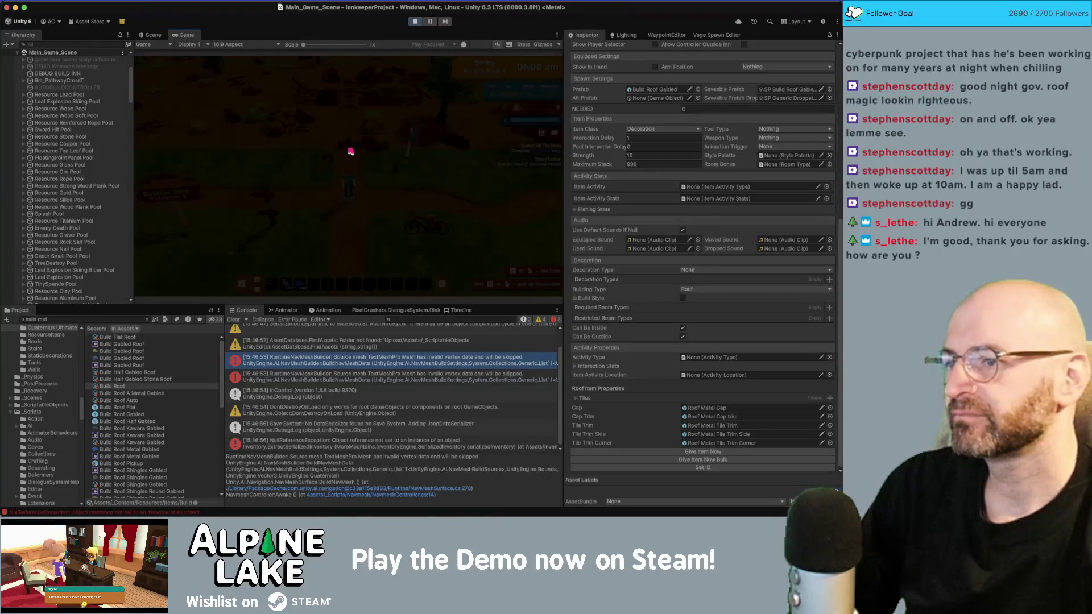
left_click(364, 210)
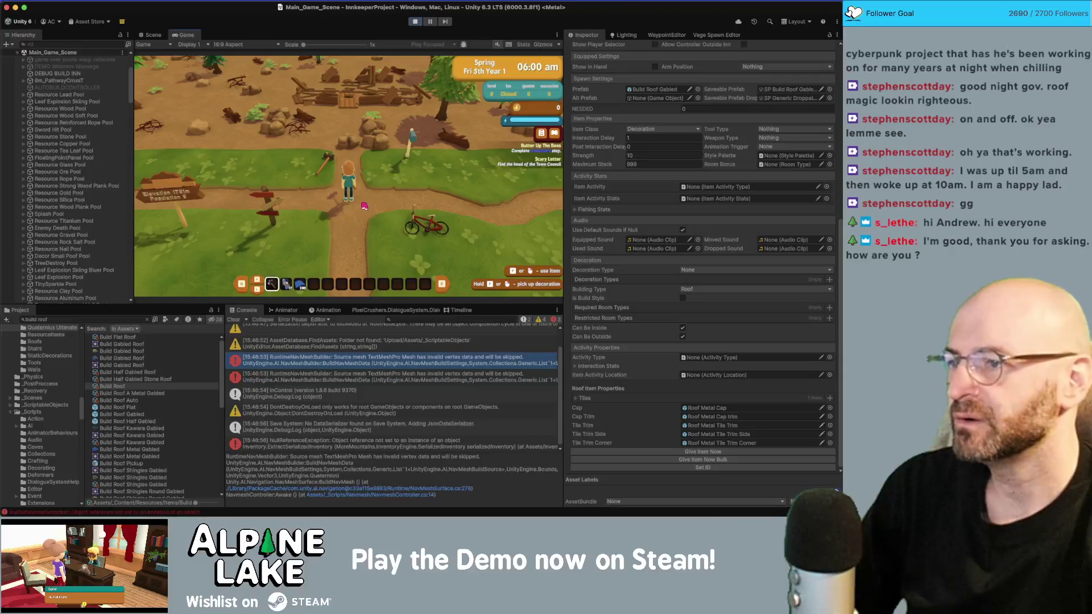
key("w")
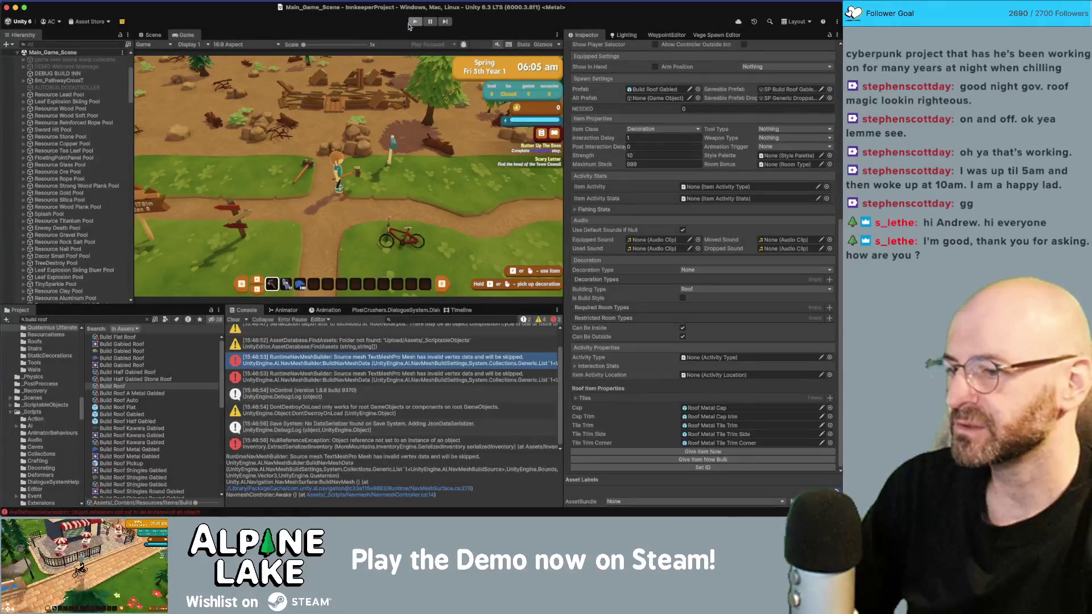
key("super+p")
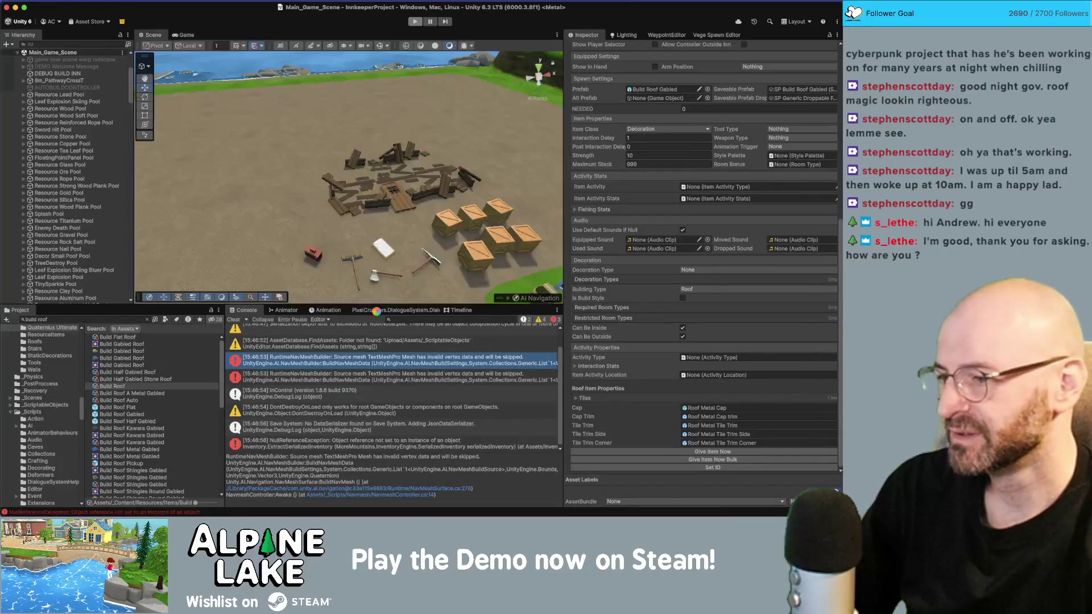
left_click(334, 443)
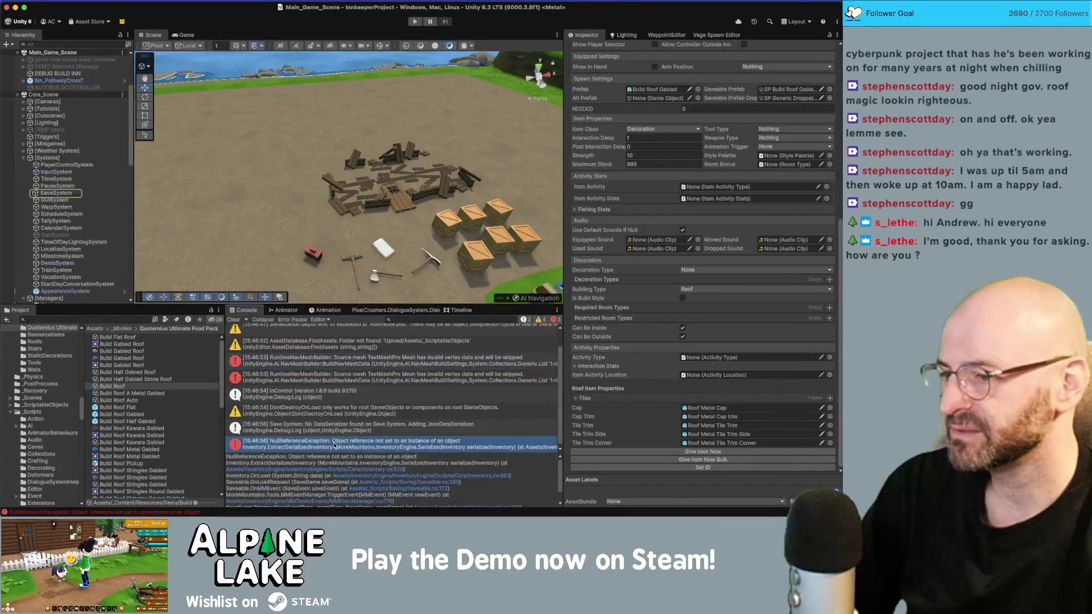
Compare the Build Roof Flat, Build Roof Auto and Build Roof items, then start play mode.
left_click(129, 407)
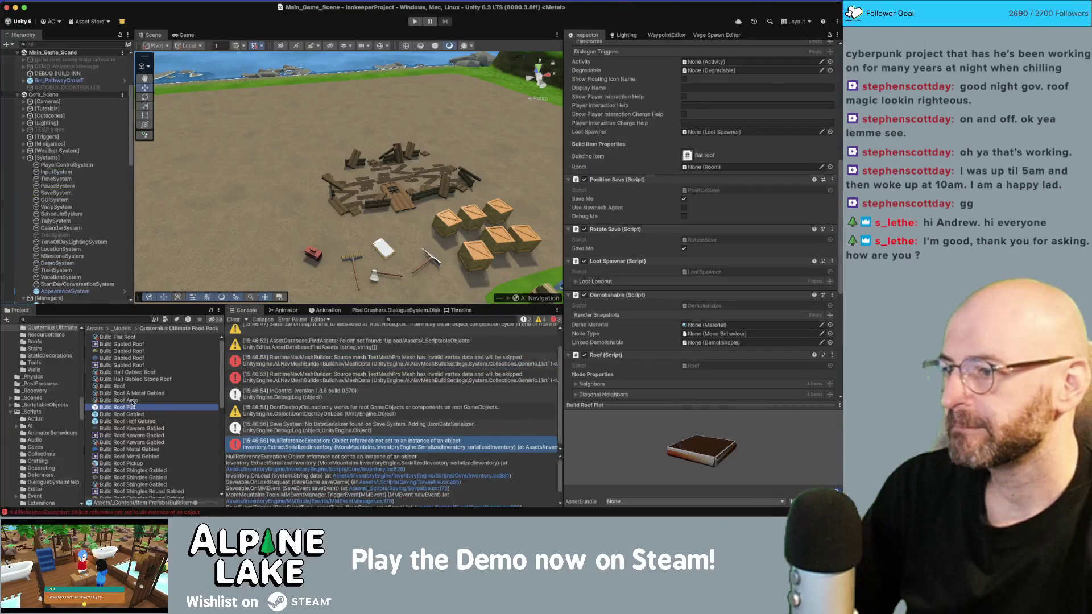
left_click(119, 400)
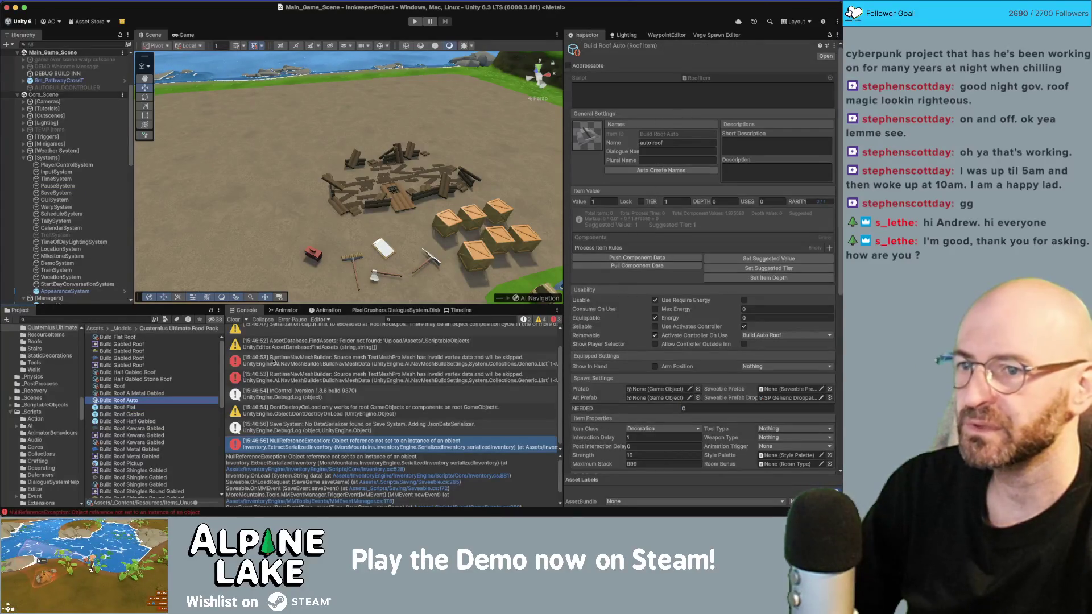
left_click(129, 388)
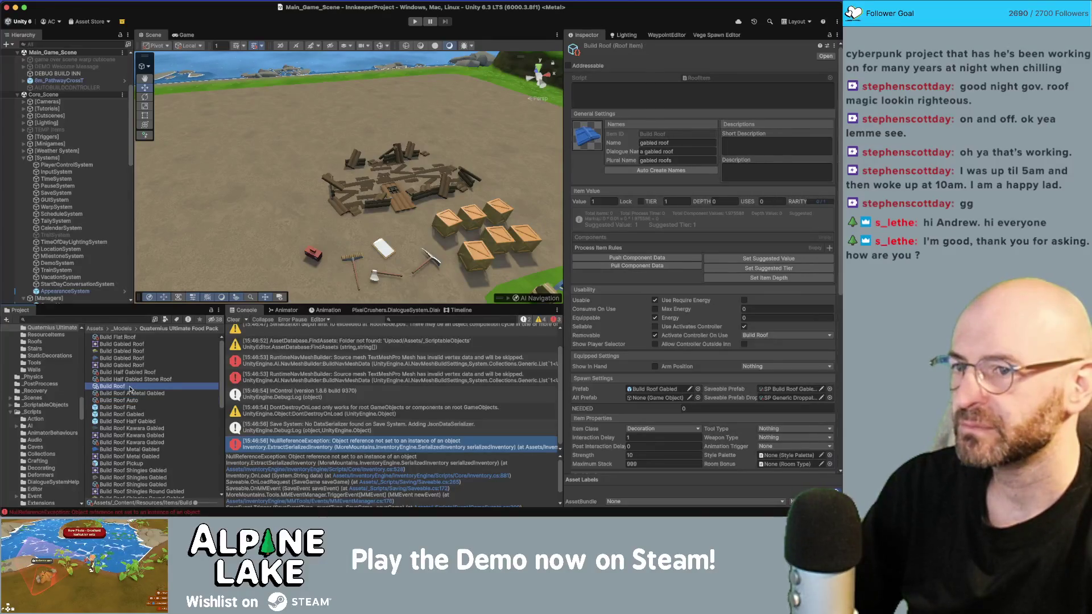
left_click(129, 401)
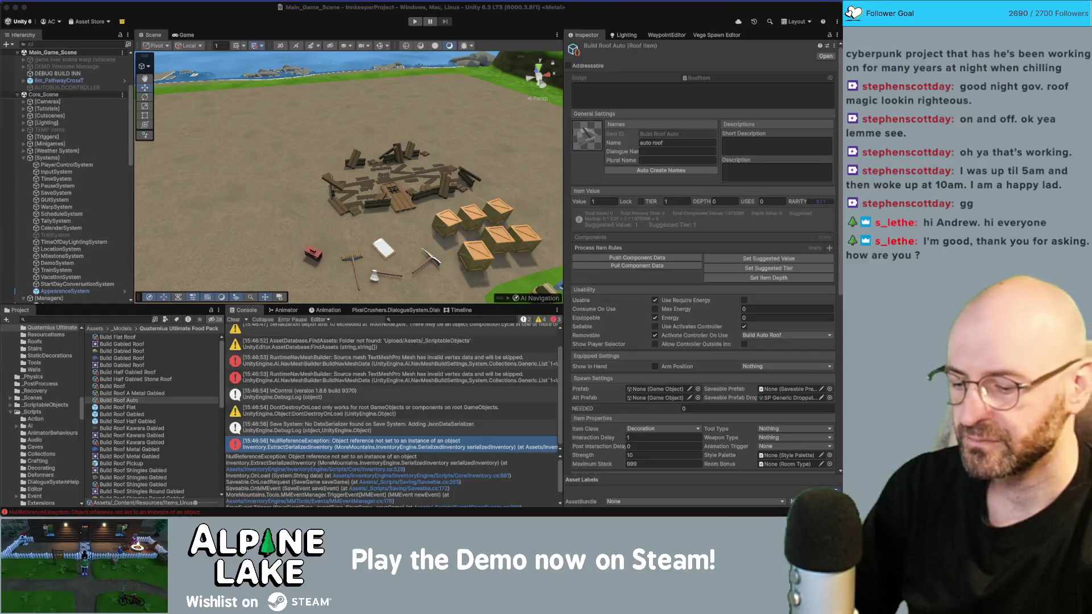
left_click(414, 21)
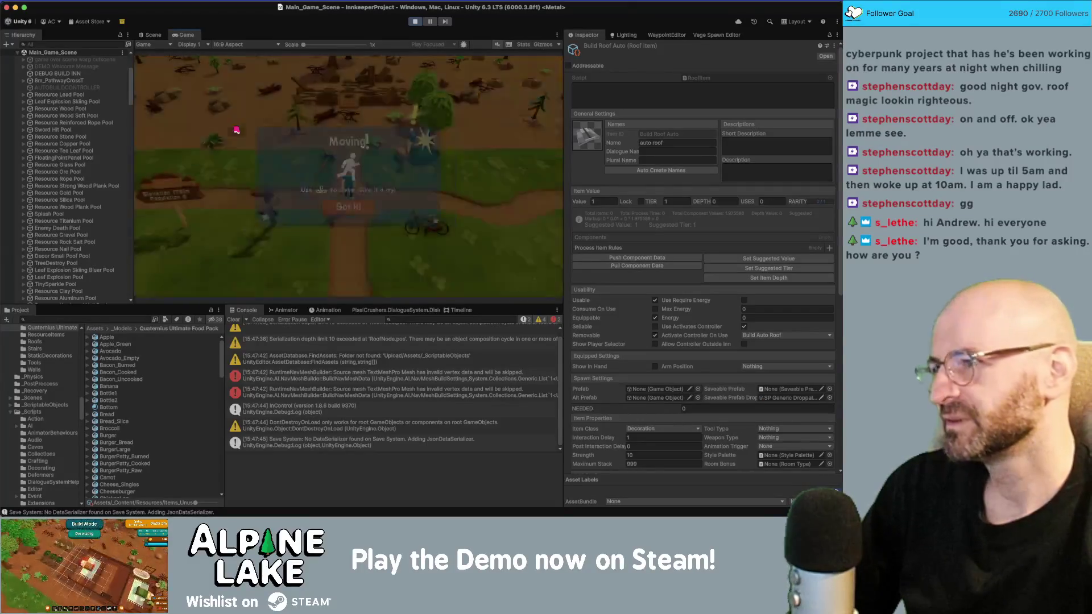
Build the debug inn with the DEBUG BUILD INN helper and walk the character inside.
left_click(80, 74)
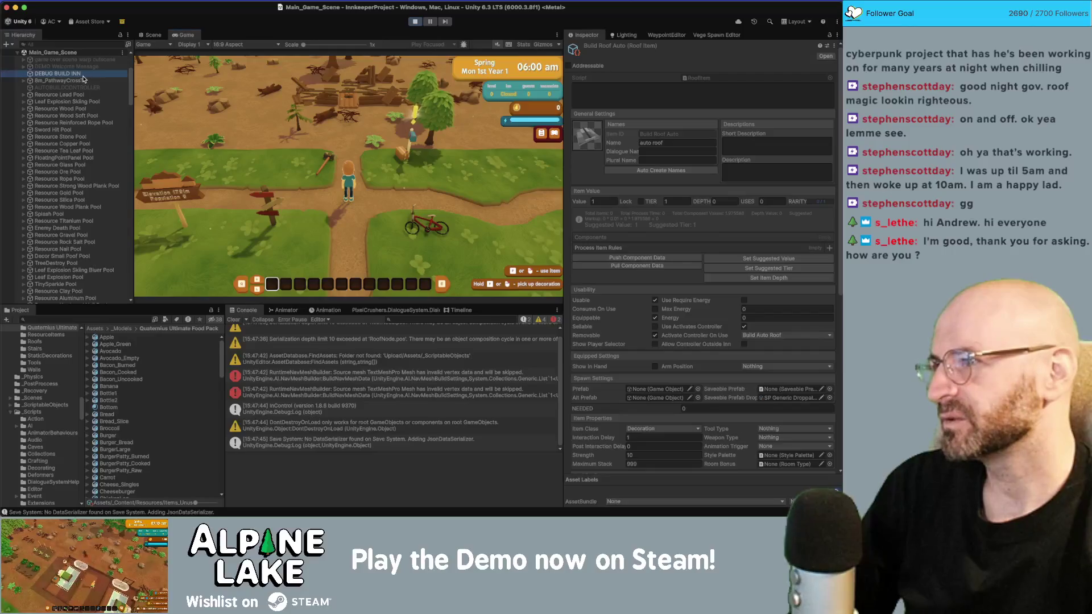
left_click(705, 292)
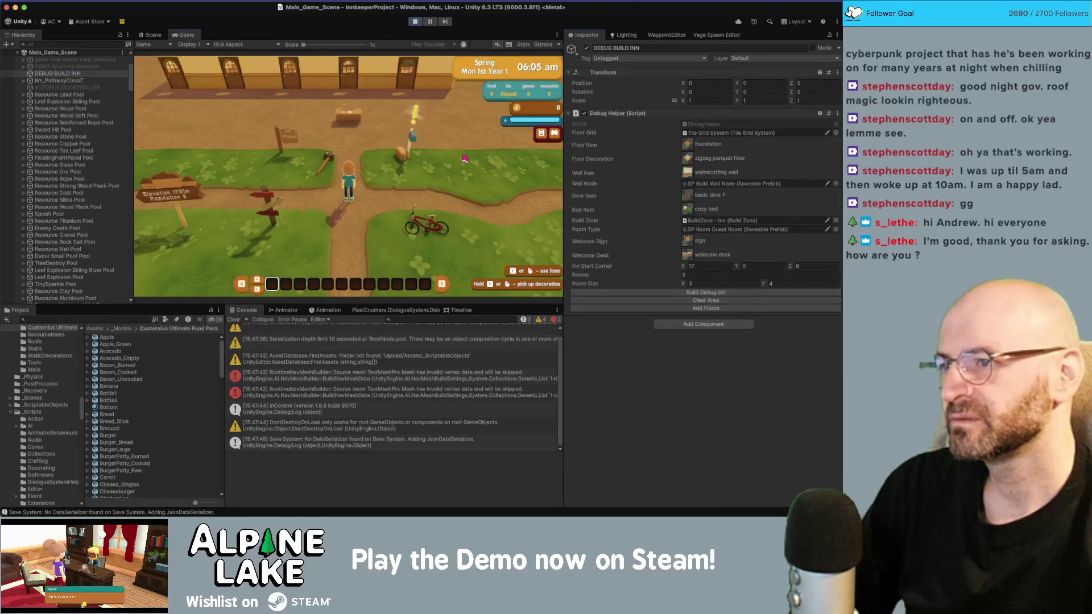
key("w")
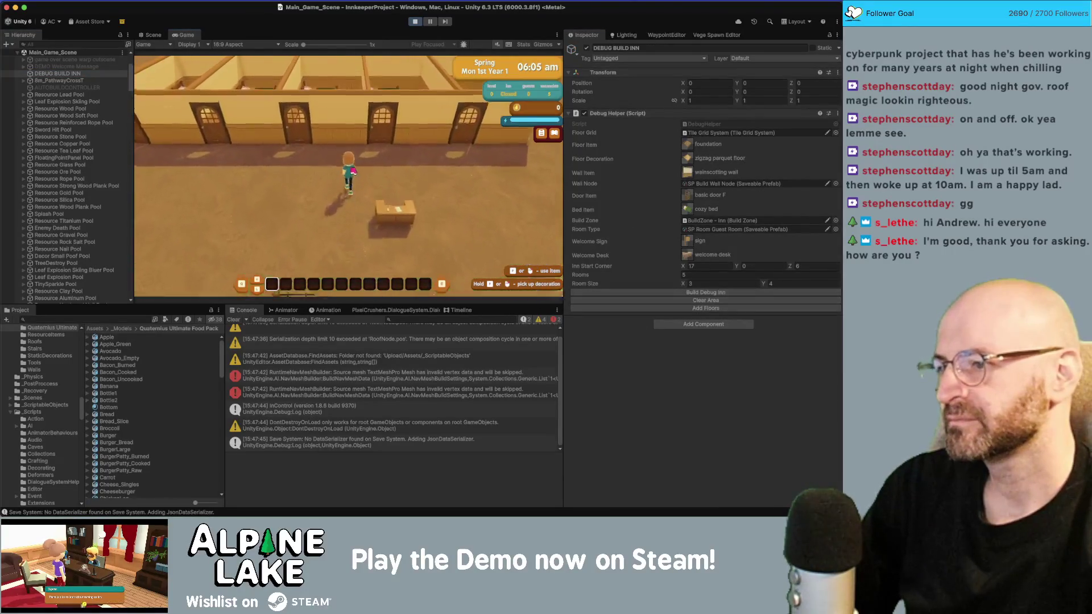
Give the player several bulk stacks of the 'build roof' item, then enter building mode.
left_click(131, 317)
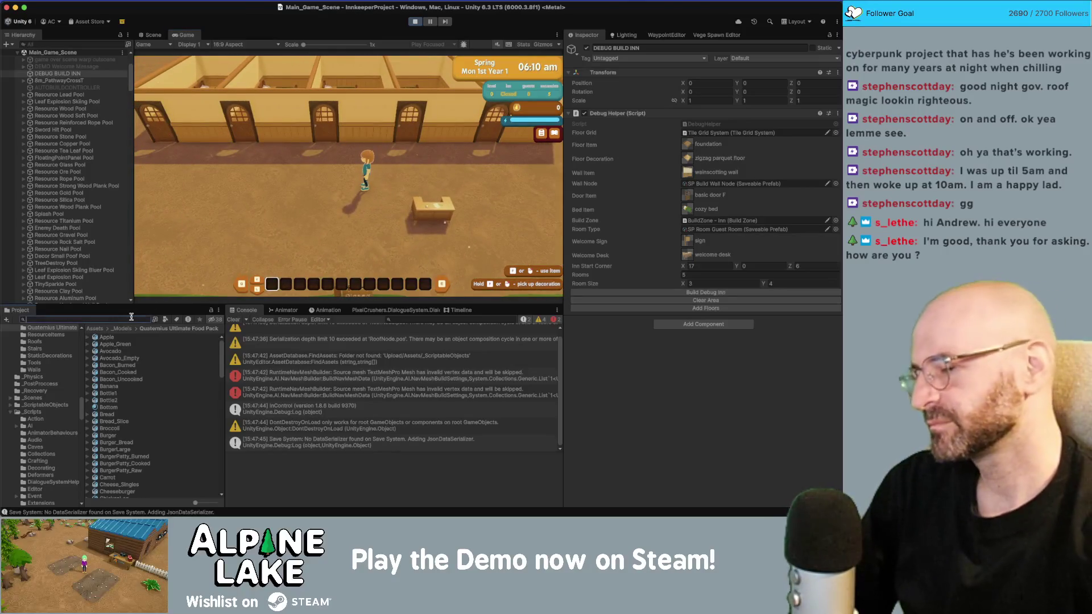
type("build roof")
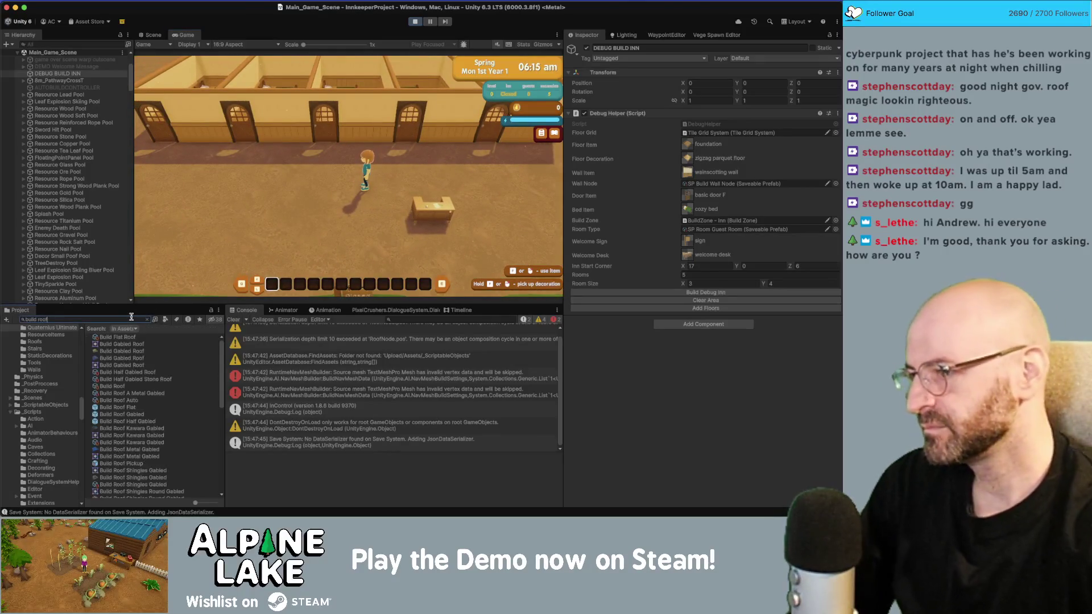
left_click(125, 388)
scroll(705, 284, "down", 10)
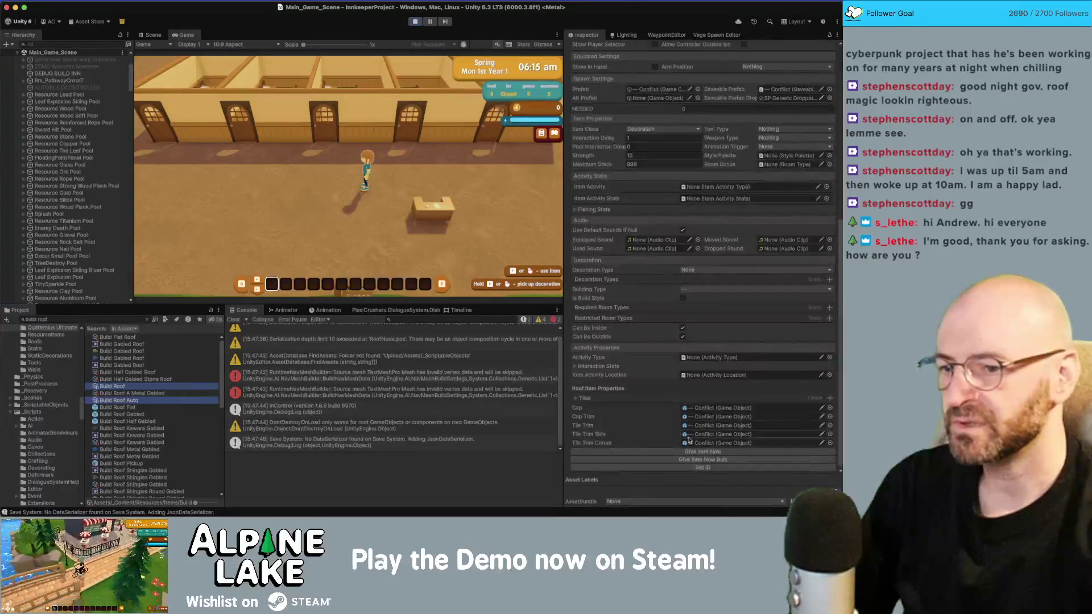
left_click(709, 461)
left_click(710, 461)
left_click(710, 461)
left_click(710, 460)
left_click(709, 460)
key("f")
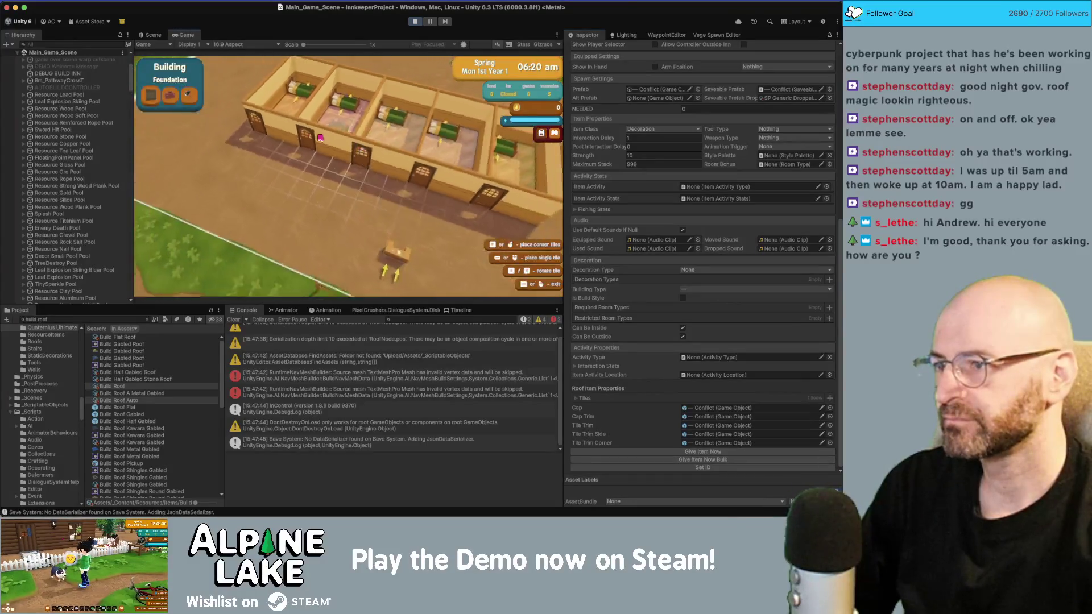
Place roof sections over the first and second rooms plus a long narrow strip down-left.
left_click(335, 140)
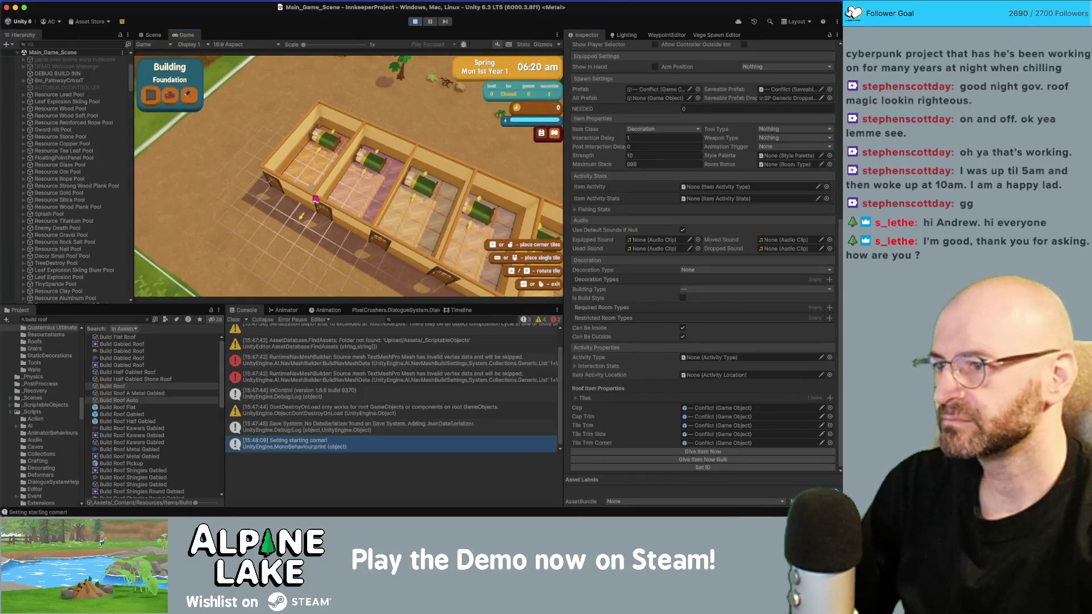
left_click_drag(373, 163, 365, 200)
left_click(367, 234)
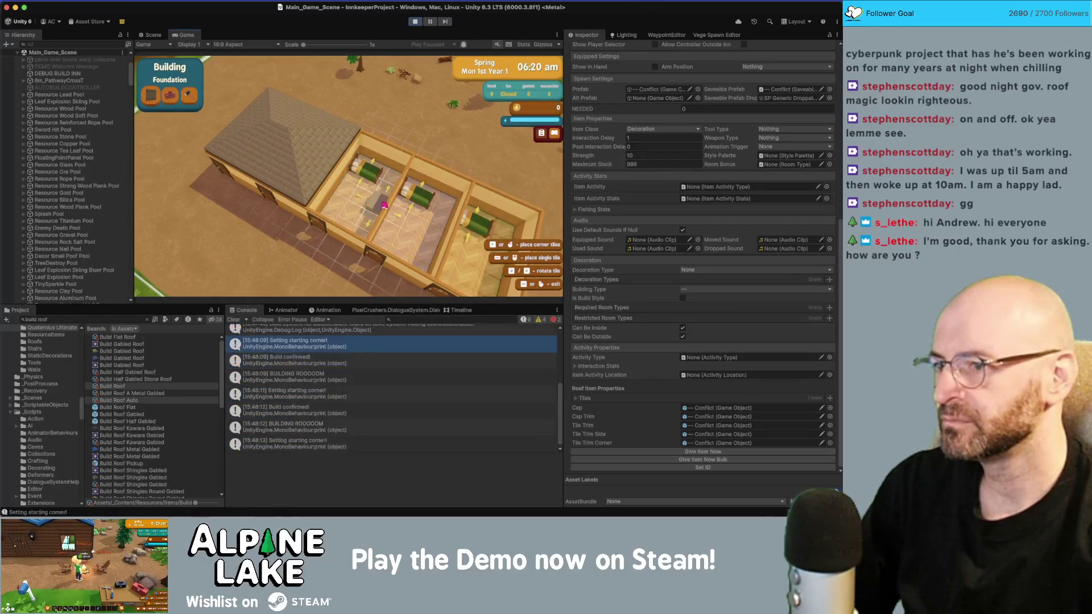
left_click(366, 235)
left_click(184, 182)
left_click(371, 170)
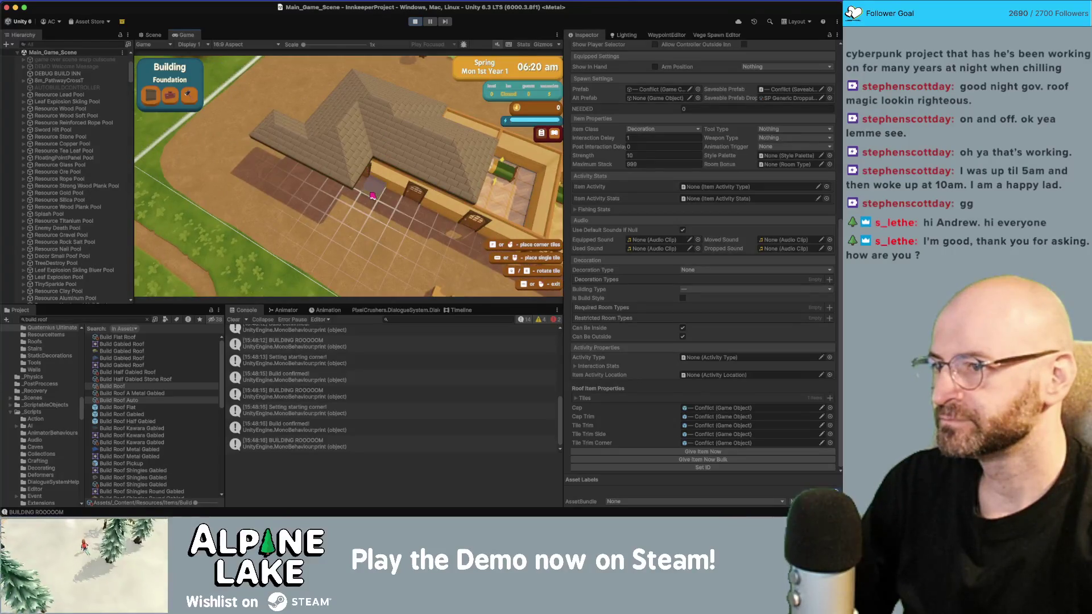
left_click(373, 196)
left_click(341, 210)
left_click(318, 205)
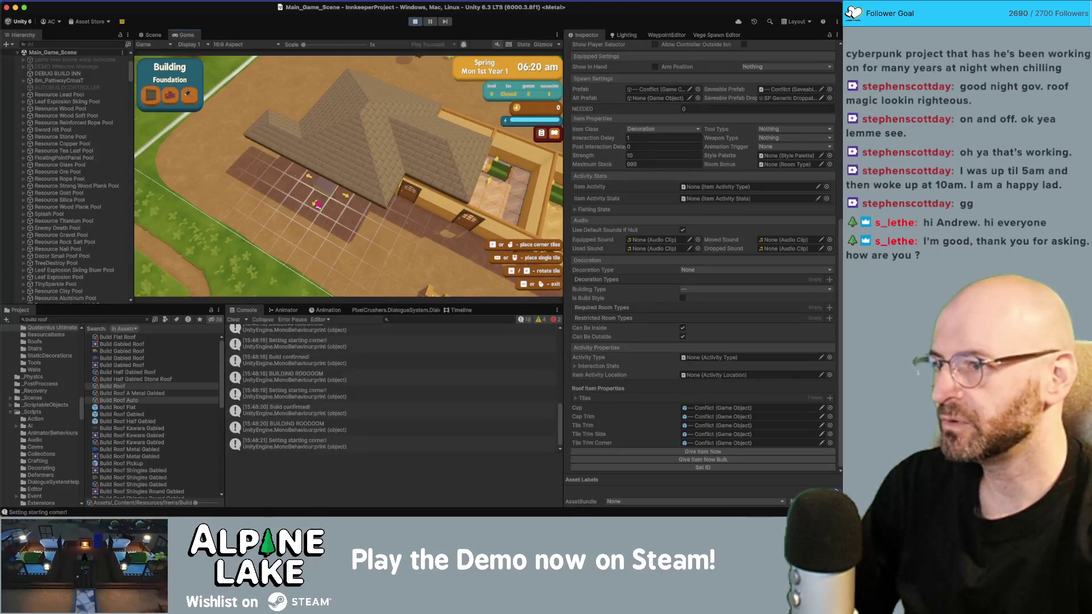
left_click(264, 248)
left_click(353, 200)
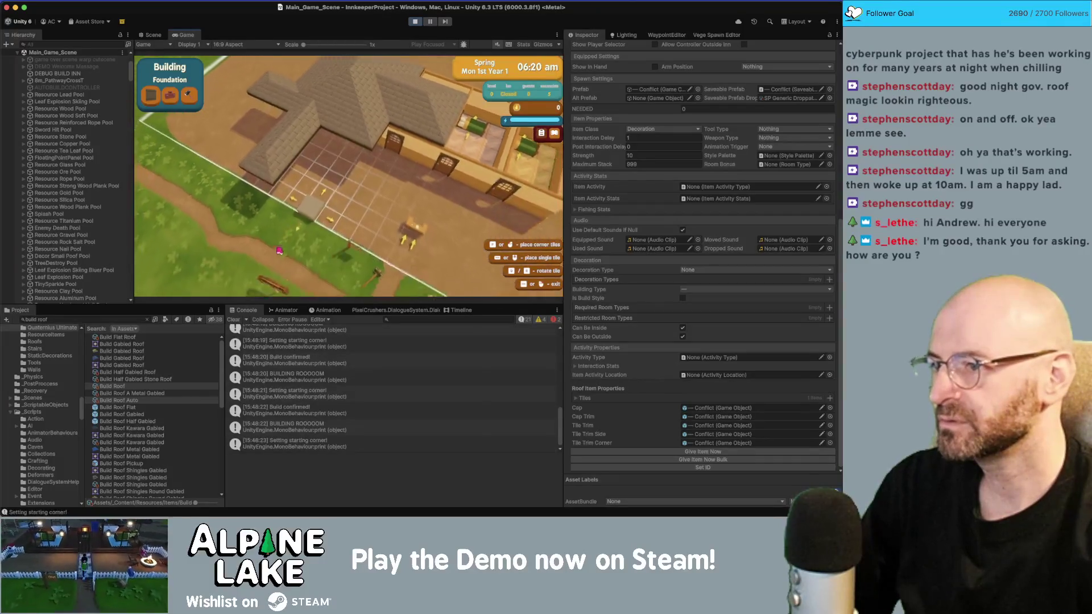
left_click(302, 237)
Roof the remaining left-side and bed-room sections, then switch the building menu to Walls.
key("s")
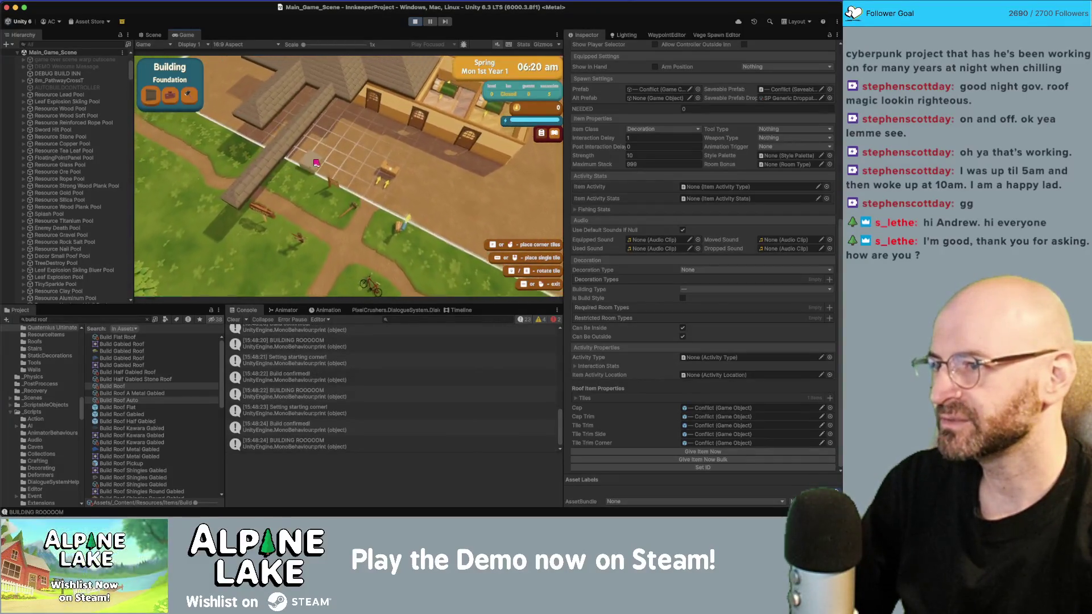
key("w")
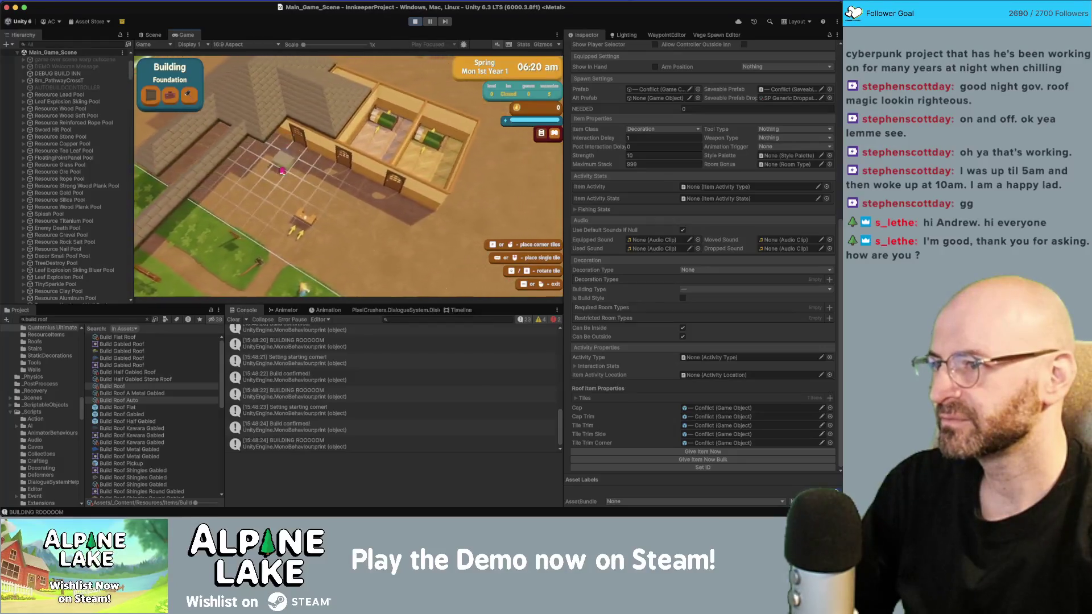
key("a")
left_click(307, 239)
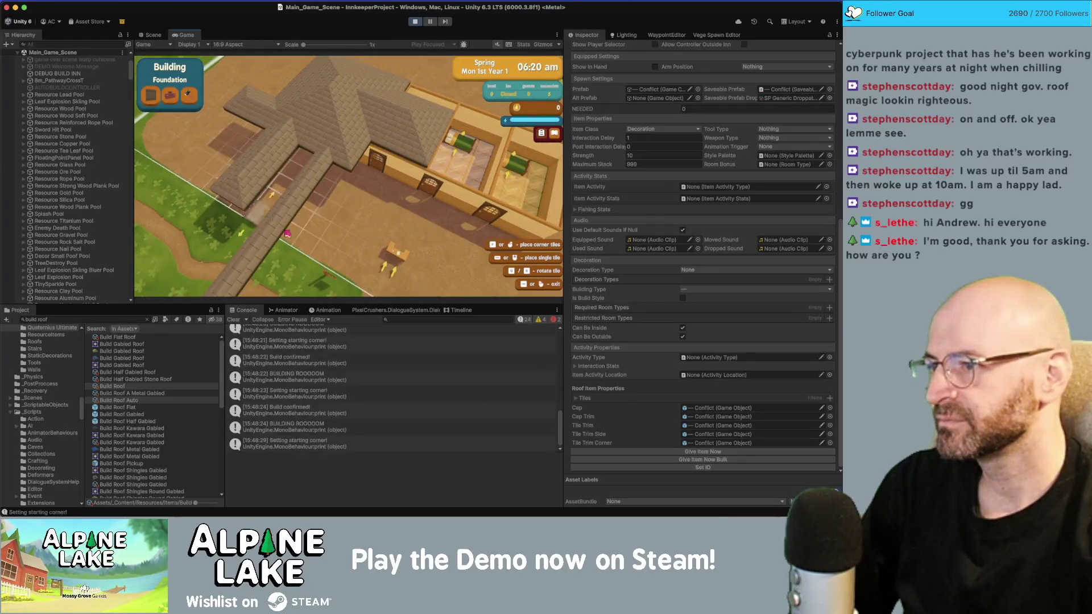
left_click(336, 277)
key("w")
left_click(319, 165)
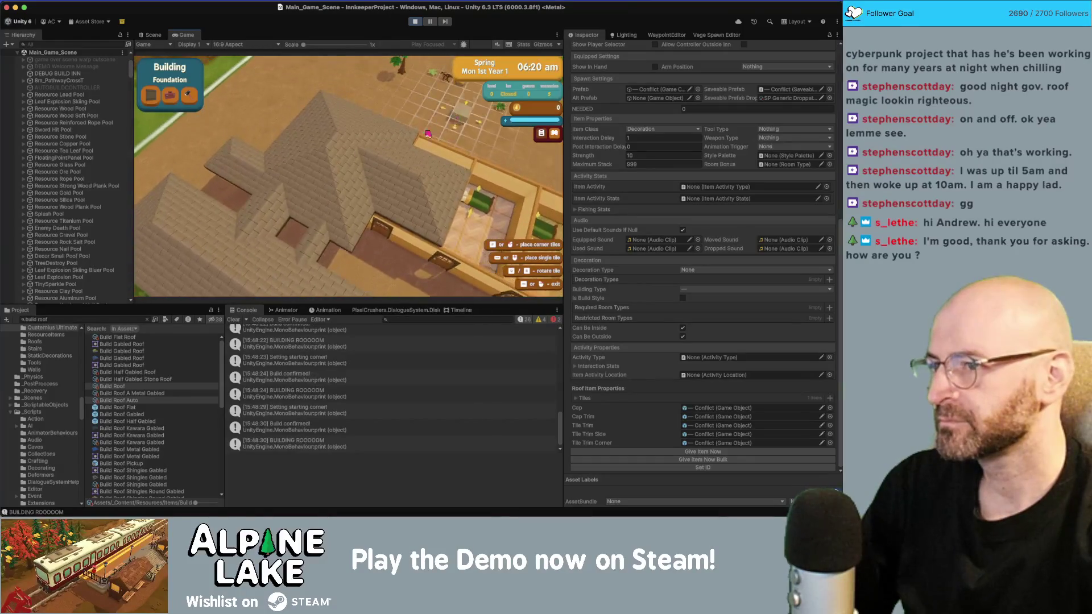
left_click(295, 173)
left_click(254, 117)
left_click(293, 254)
key("d")
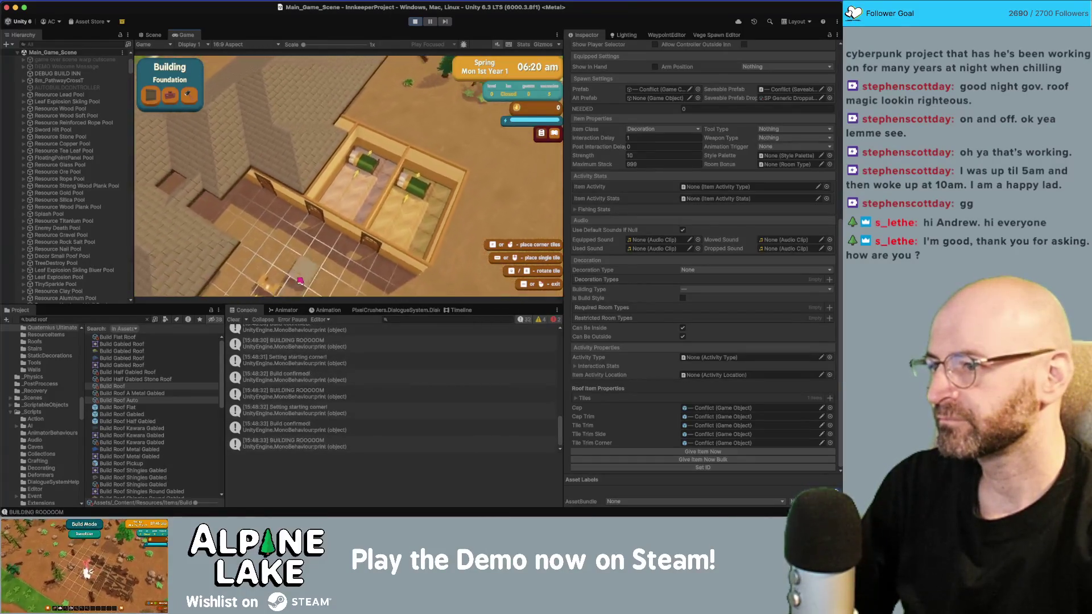
key("w")
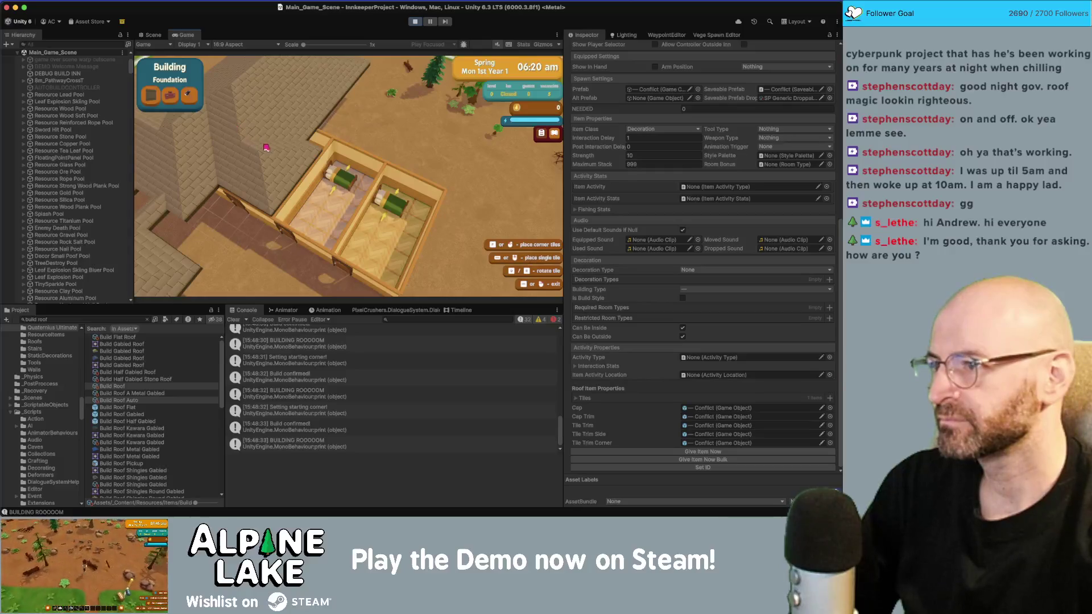
left_click(160, 106)
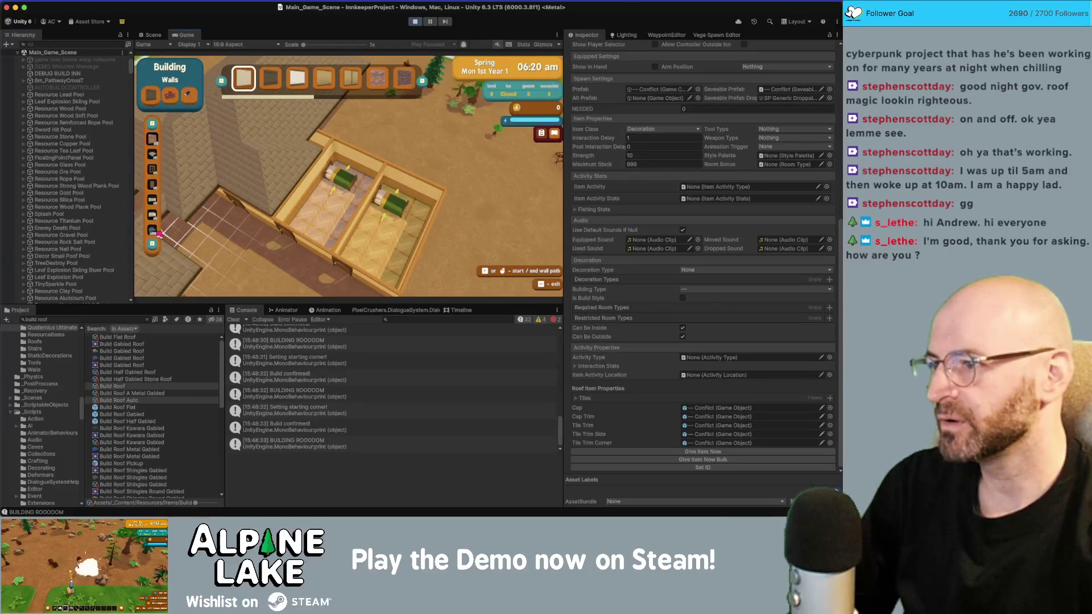
Place a blue glass-panel roof over one room from the Roofs category.
left_click(153, 231)
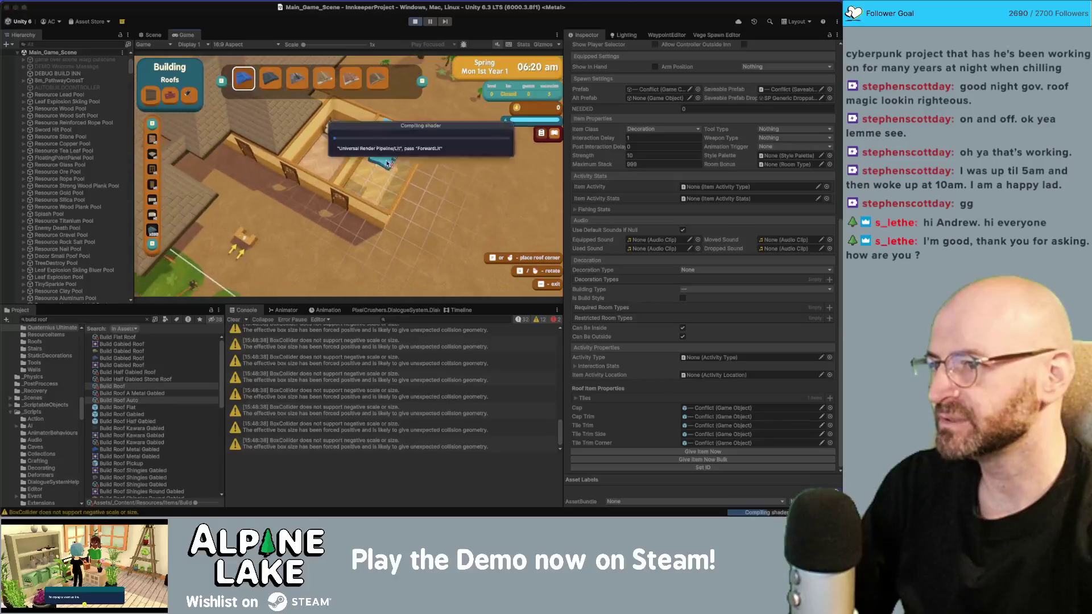
left_click(400, 136)
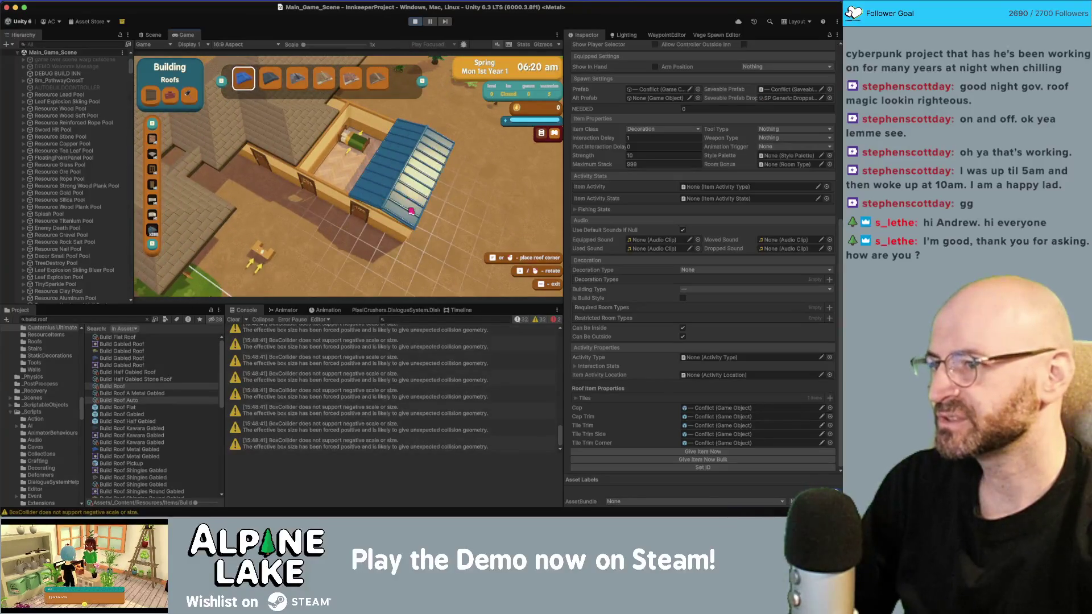
left_click(421, 182)
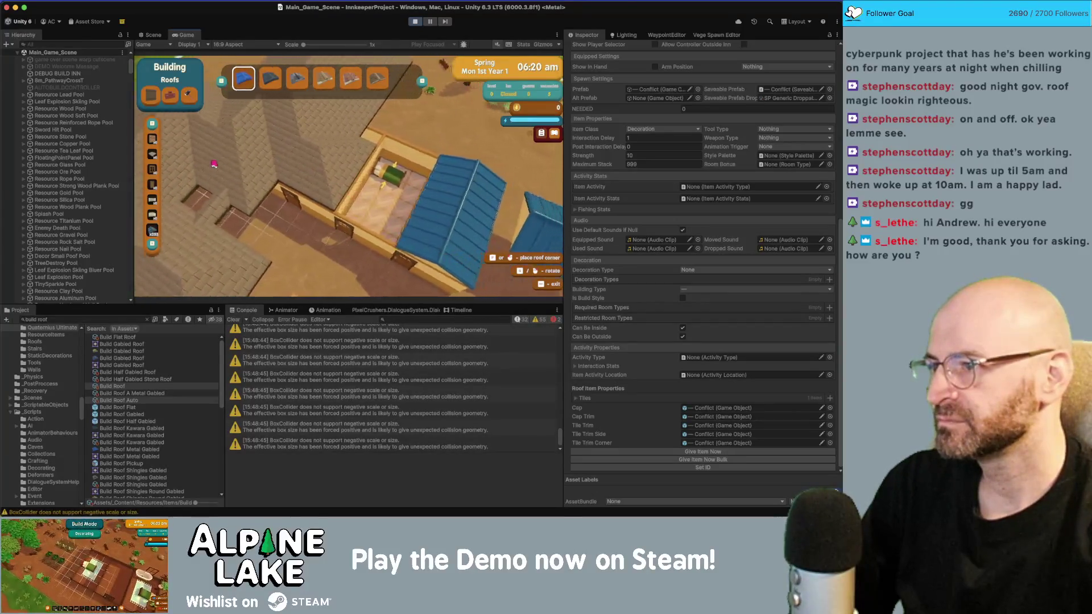
scroll(319, 111, "down", 2)
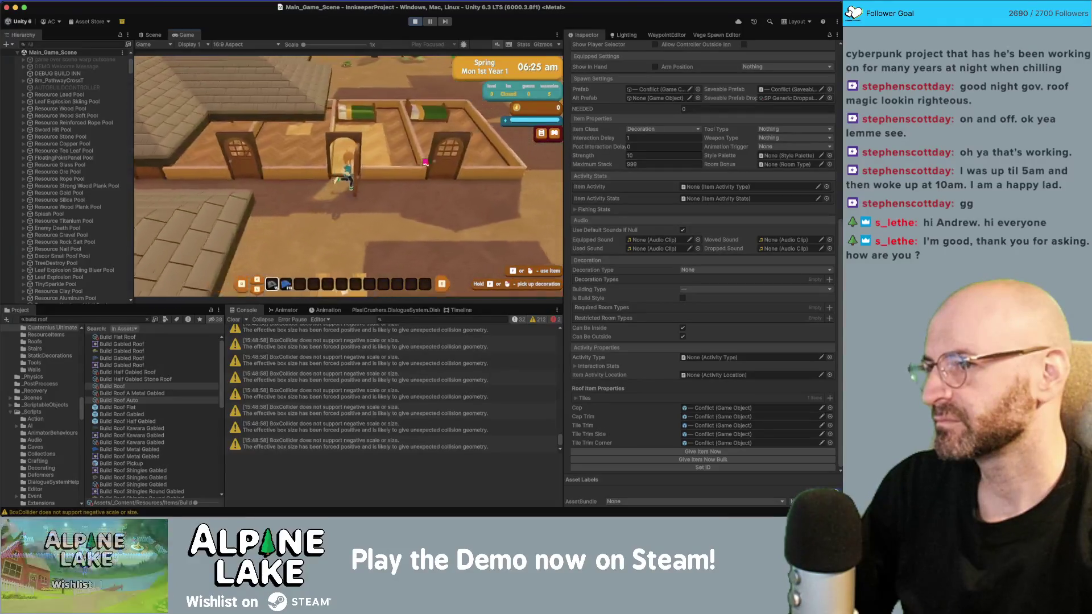
Walk the character under the blue and grey roofs to inspect them, then stop Play mode.
key("w")
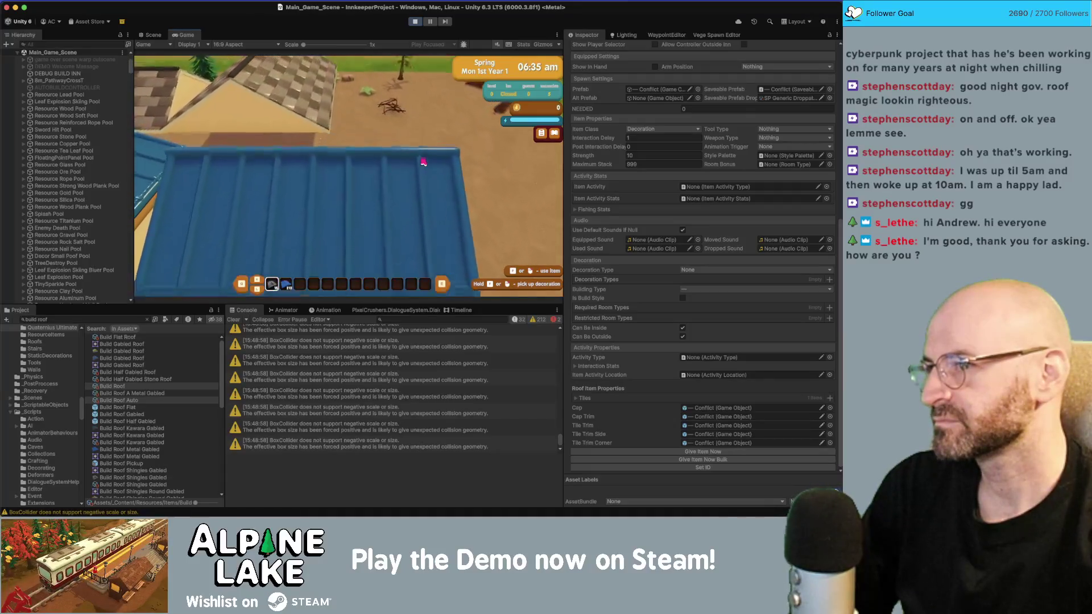
key("s")
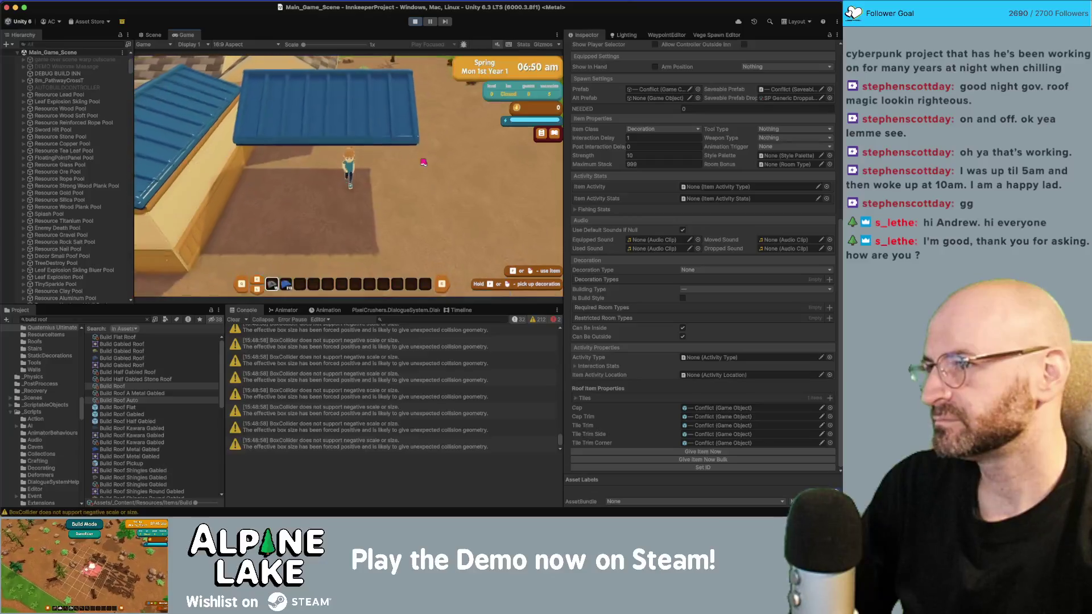
key("s")
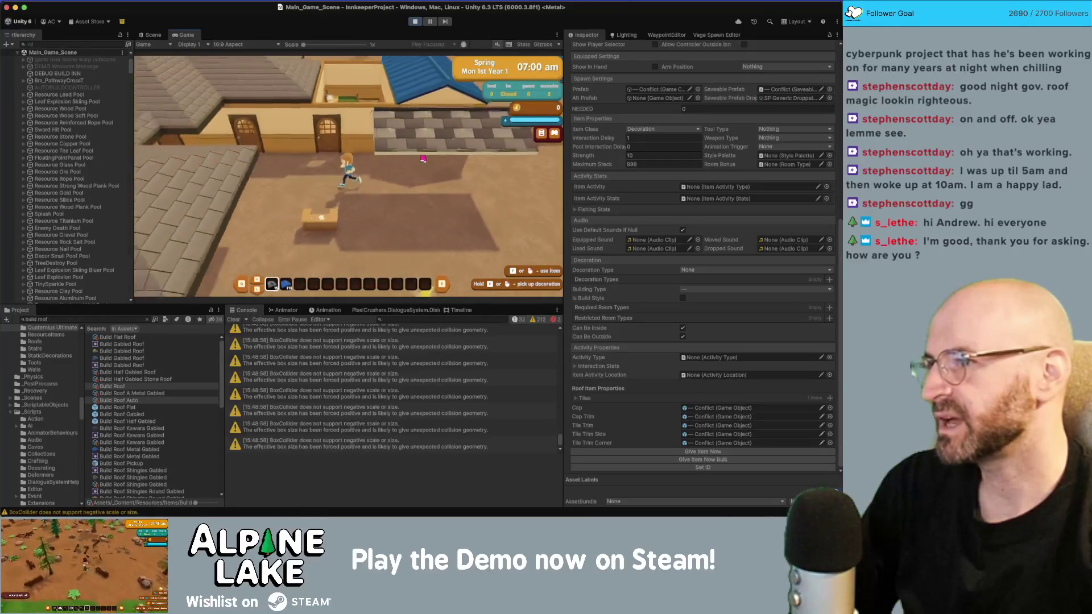
key("s")
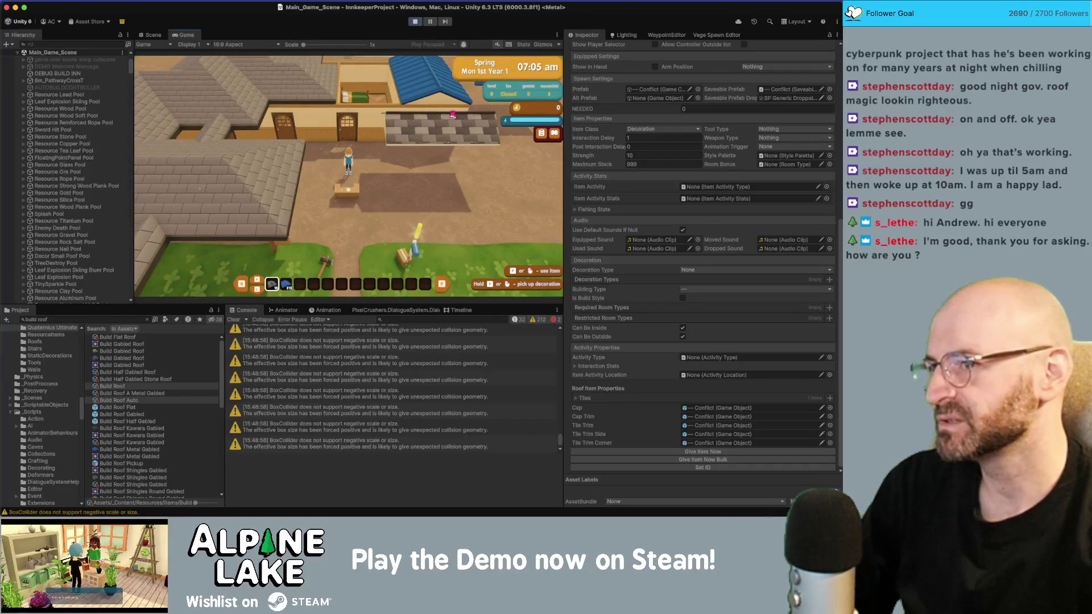
key("a")
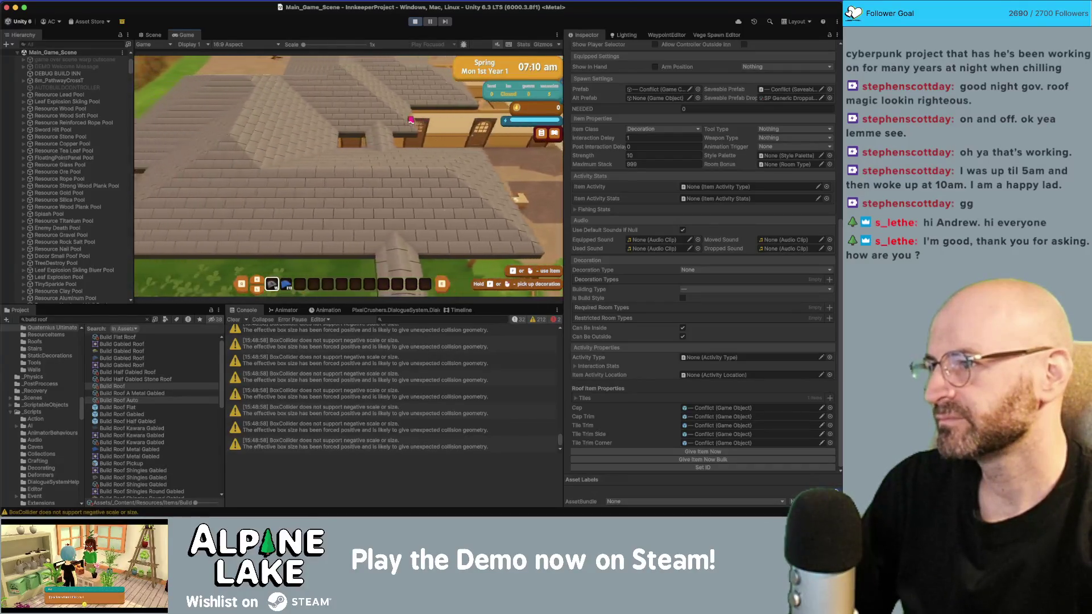
key("a")
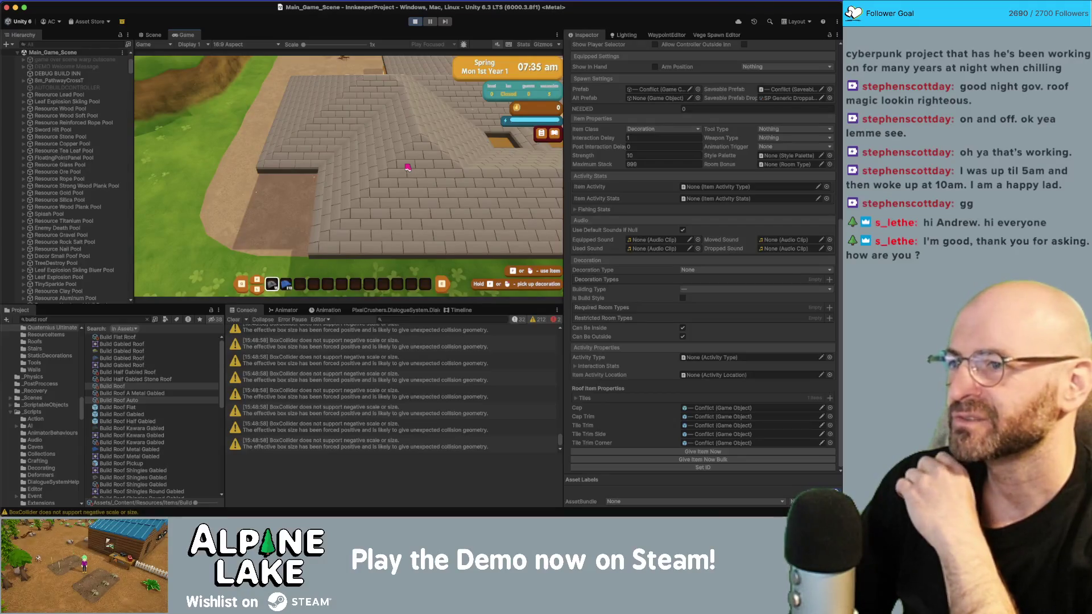
key("e")
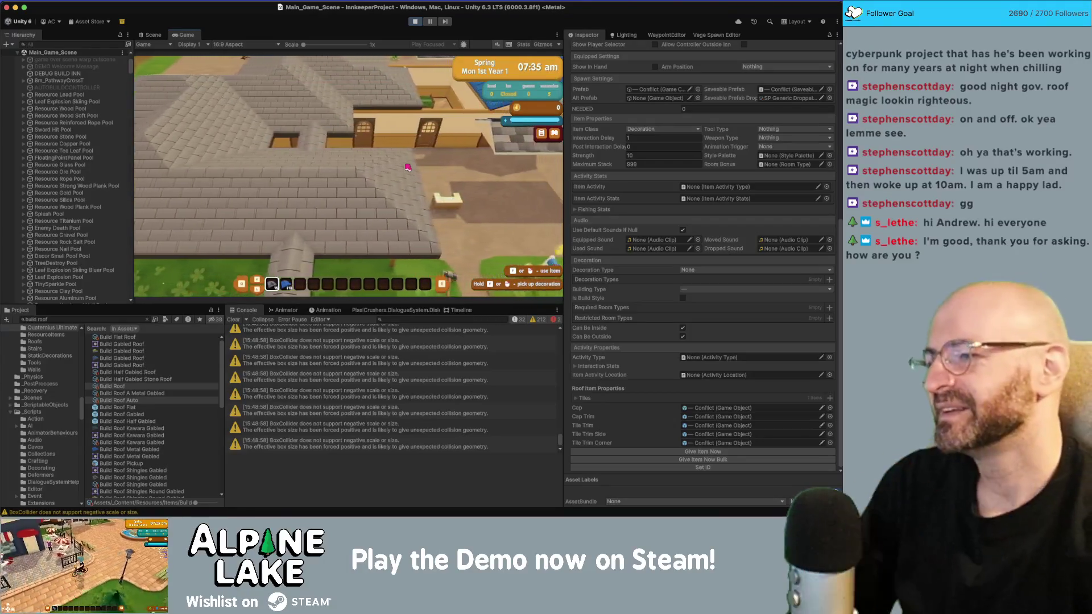
left_click_drag(307, 164, 351, 225)
key("d")
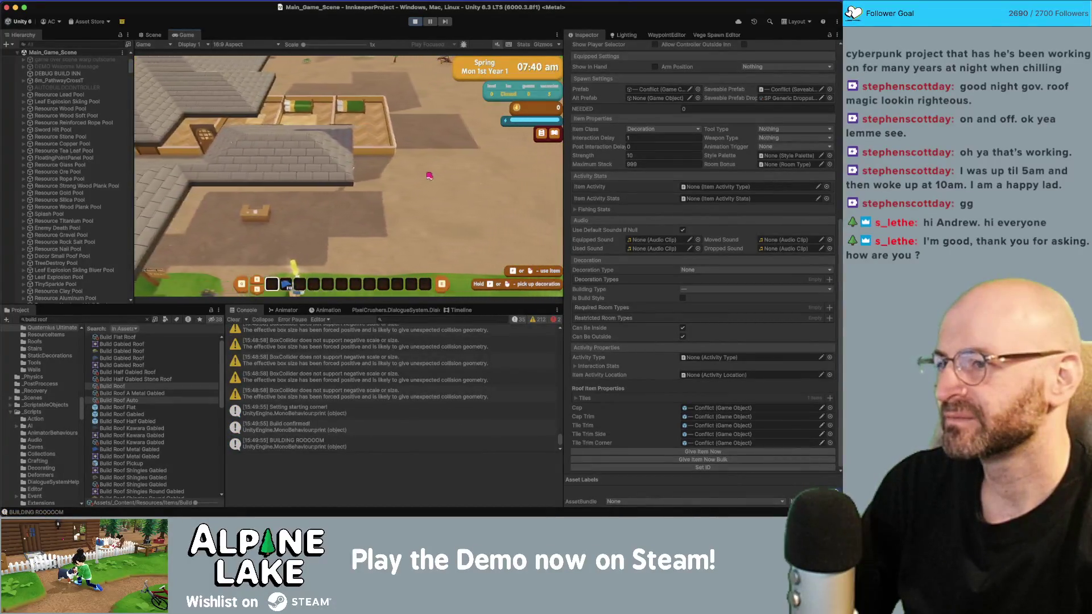
key("d")
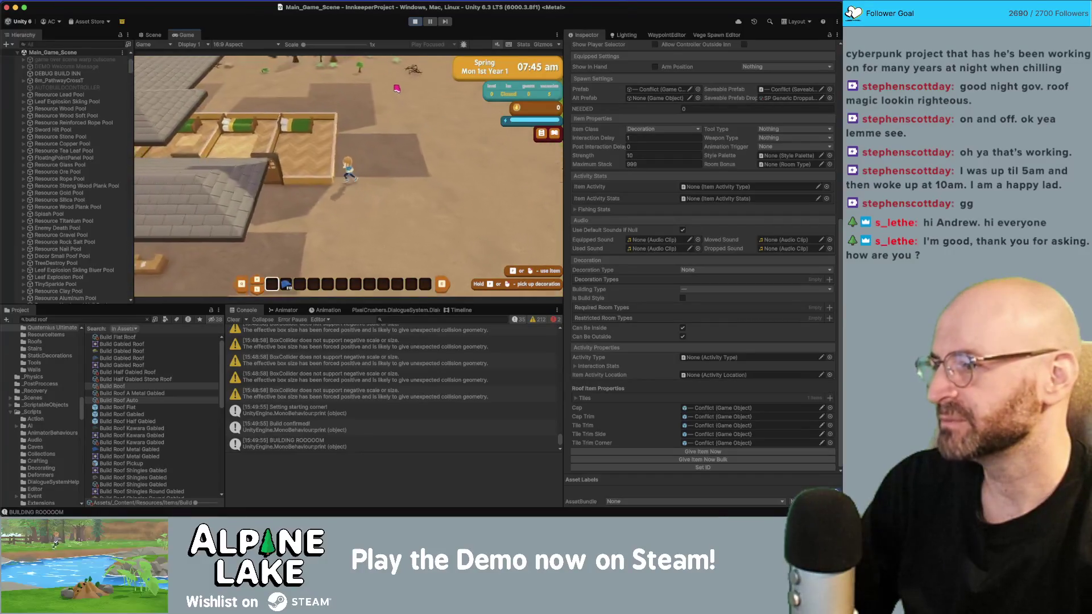
left_click(415, 22)
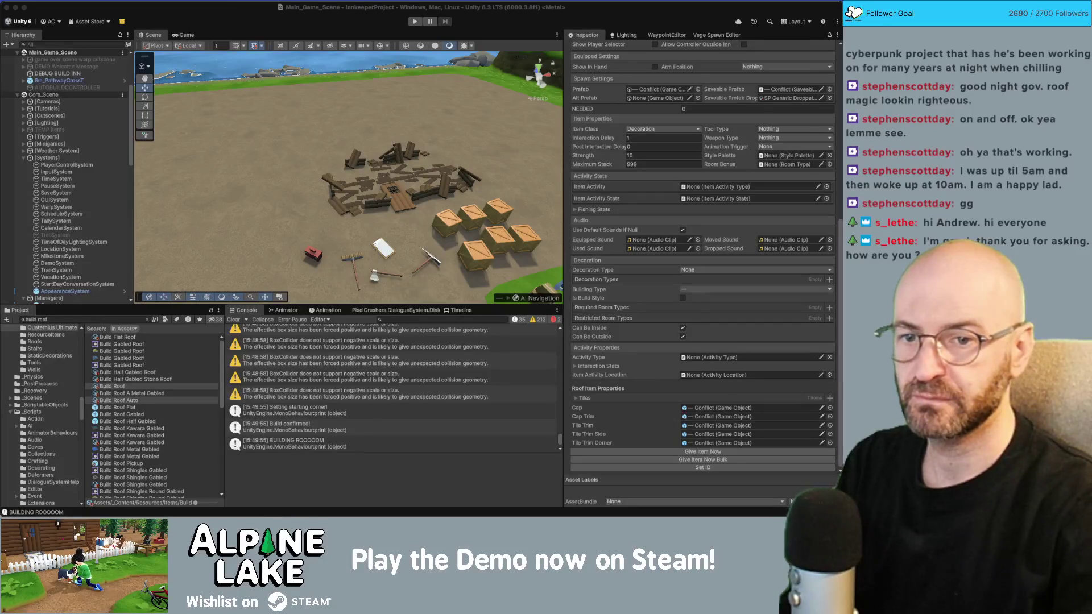
Switch to Rider showing BuildRoofAutoController.cs.
key("super+Tab")
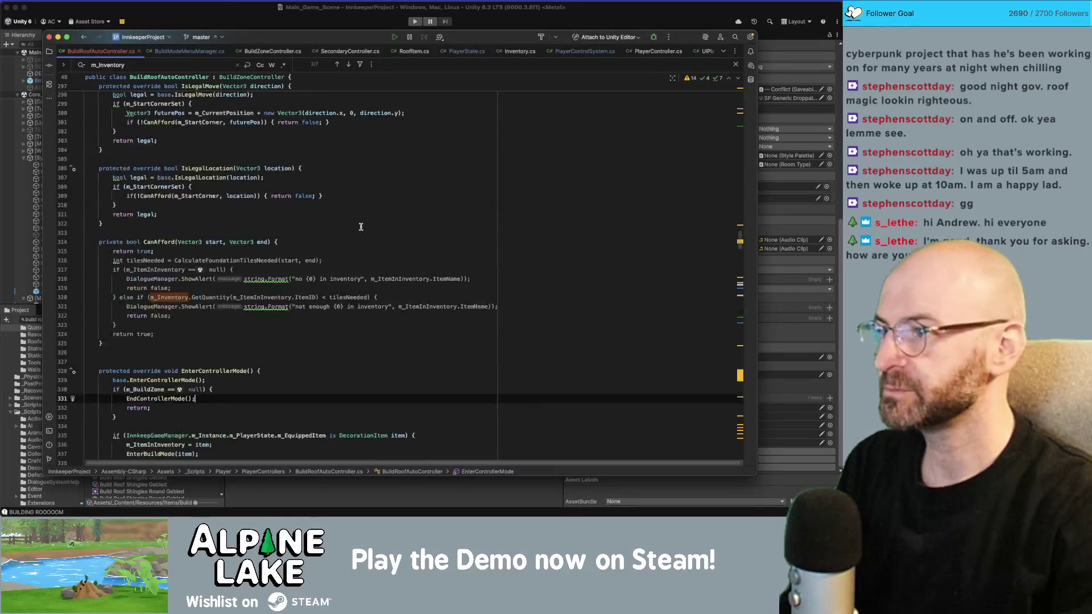
Go to the SpawnPotentialTilePositions declaration and select its early return statement.
left_click(306, 229)
key("super+f")
type("pre")
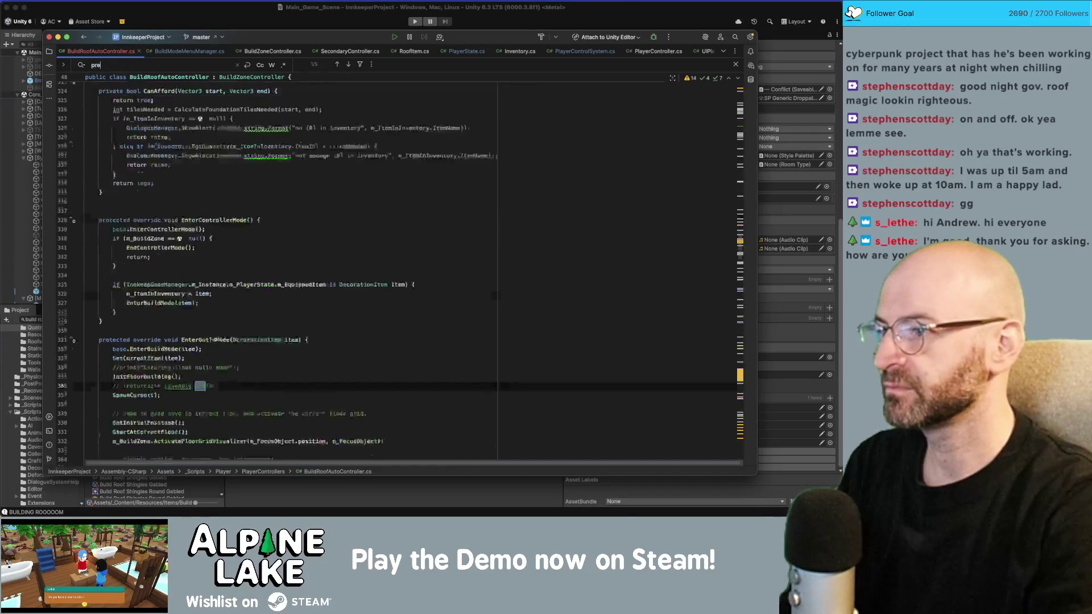
scroll(274, 187, "up", 15)
key("Escape")
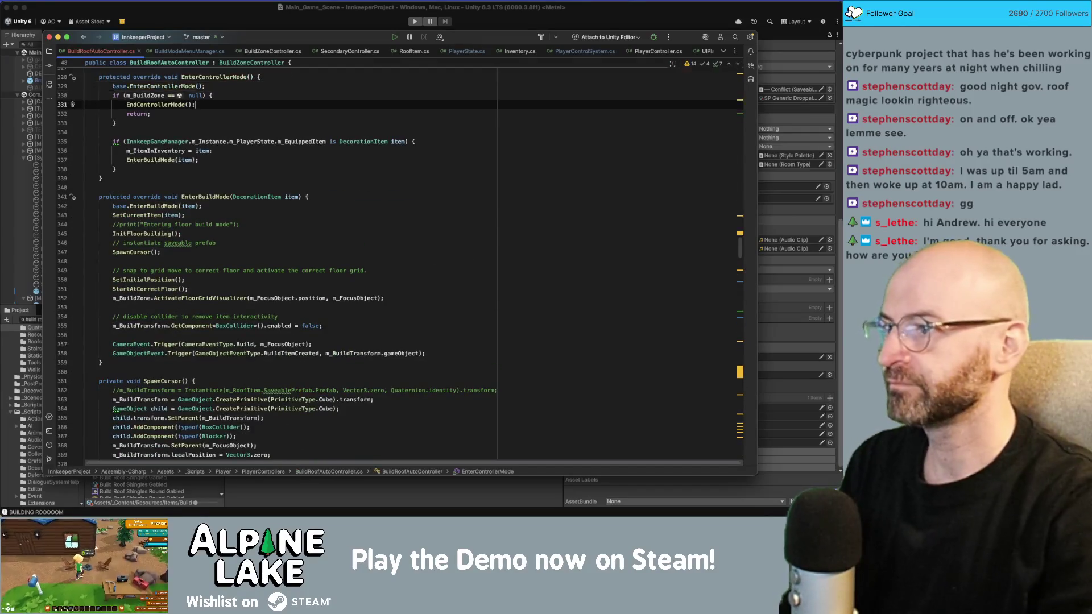
key("super+f")
type("spawnpotentia")
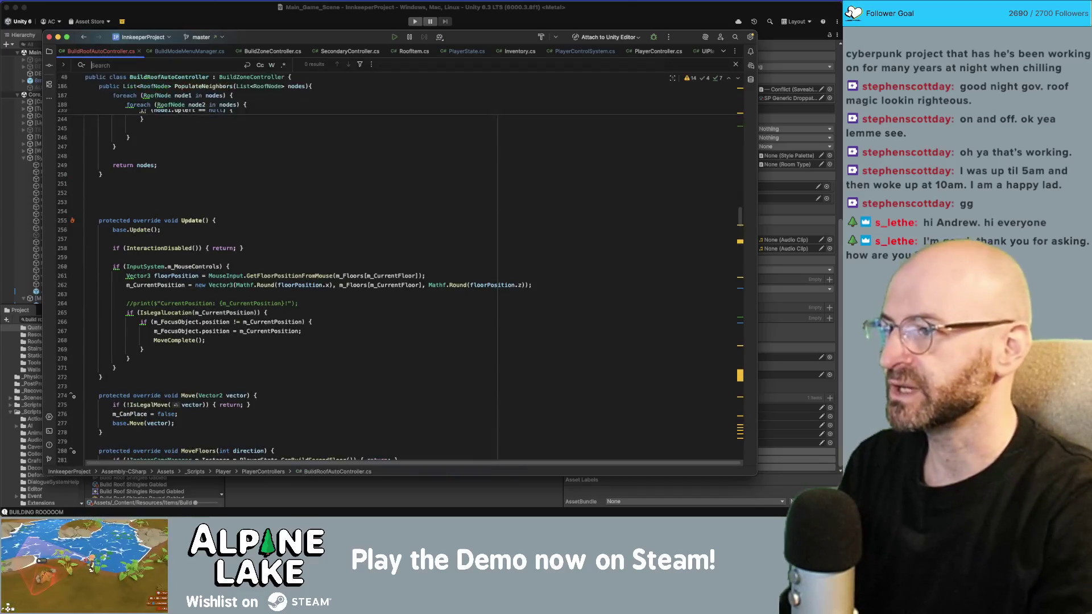
type("l")
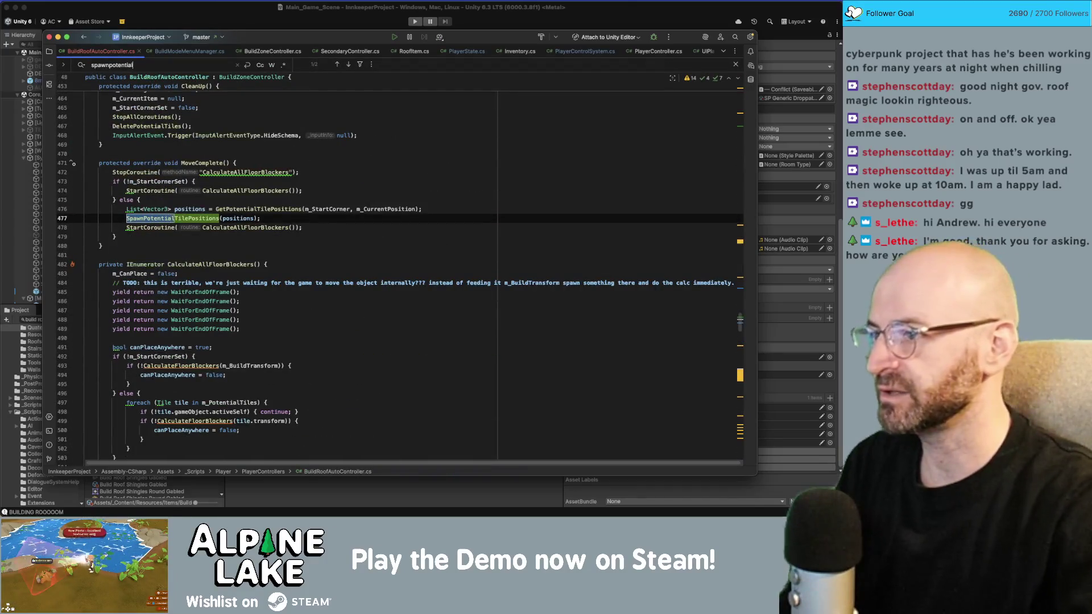
left_click(204, 219)
key("super+g")
key("Down")
key("shift+Home")
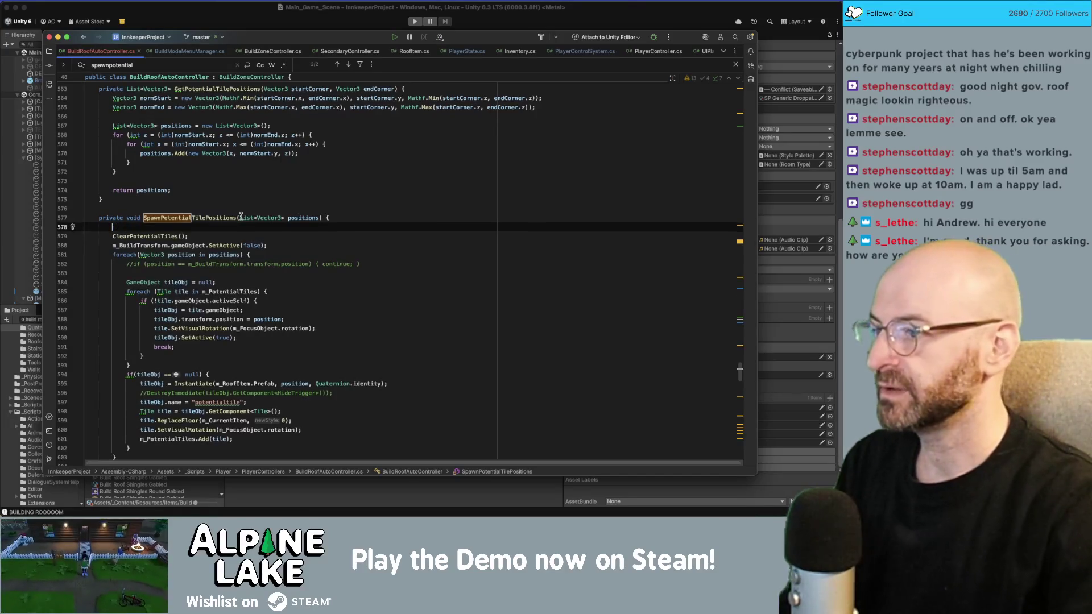
Review the tile-spawning loop and open a new line after the tile Instantiate call.
scroll(257, 221, "down", 1)
scroll(257, 222, "down", 1)
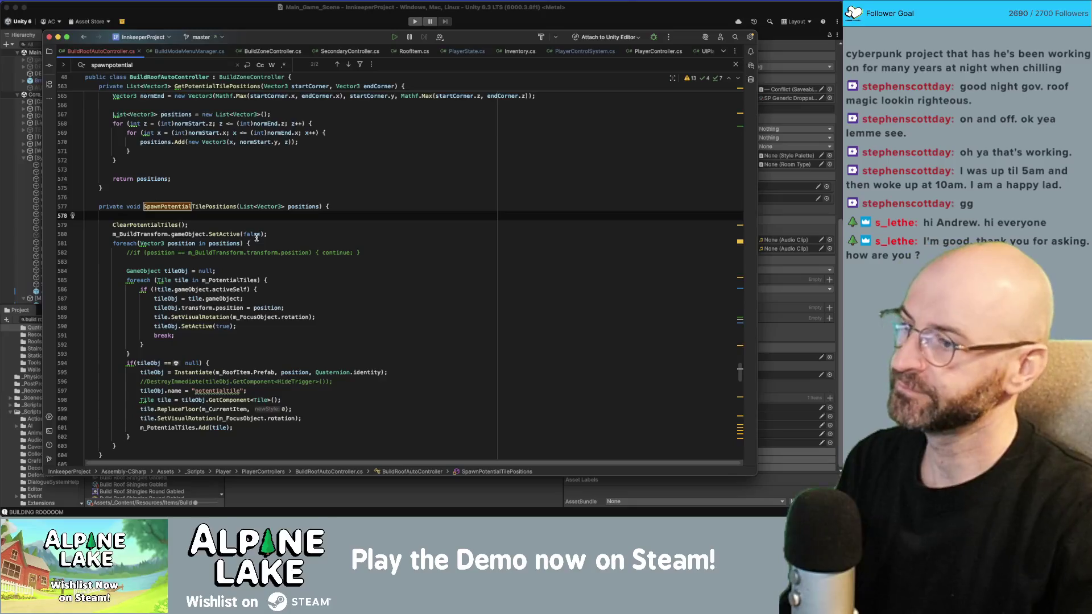
scroll(256, 238, "down", 1)
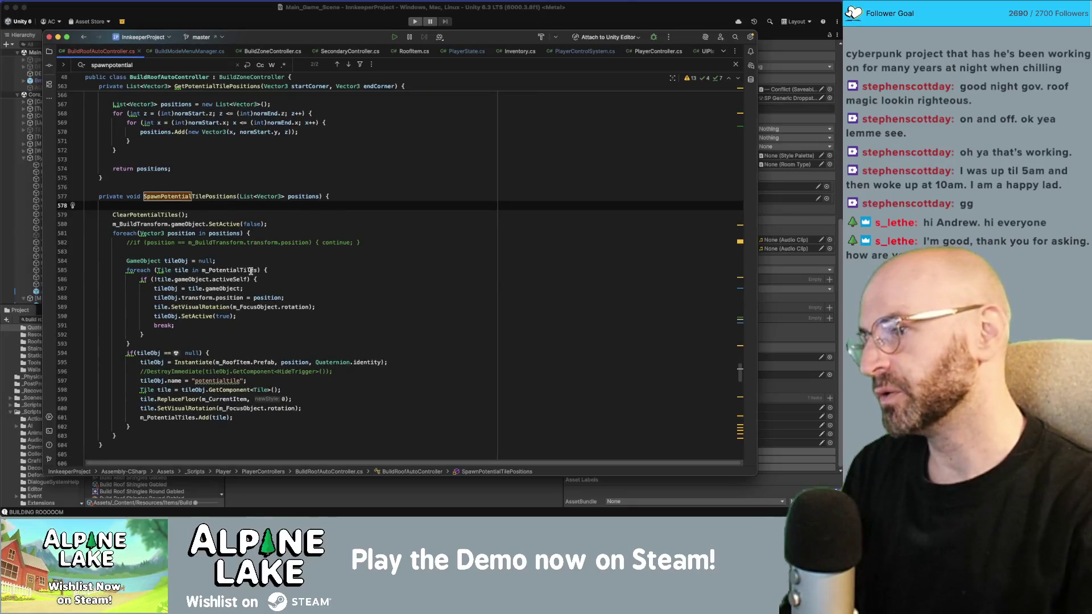
left_click(245, 270)
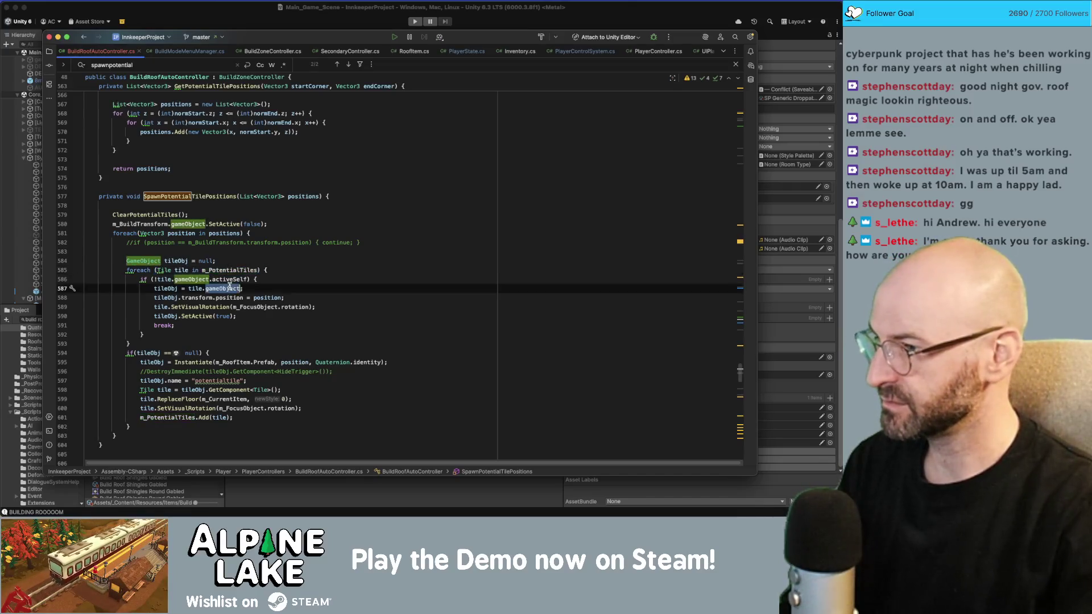
left_click(211, 279)
left_click(169, 232)
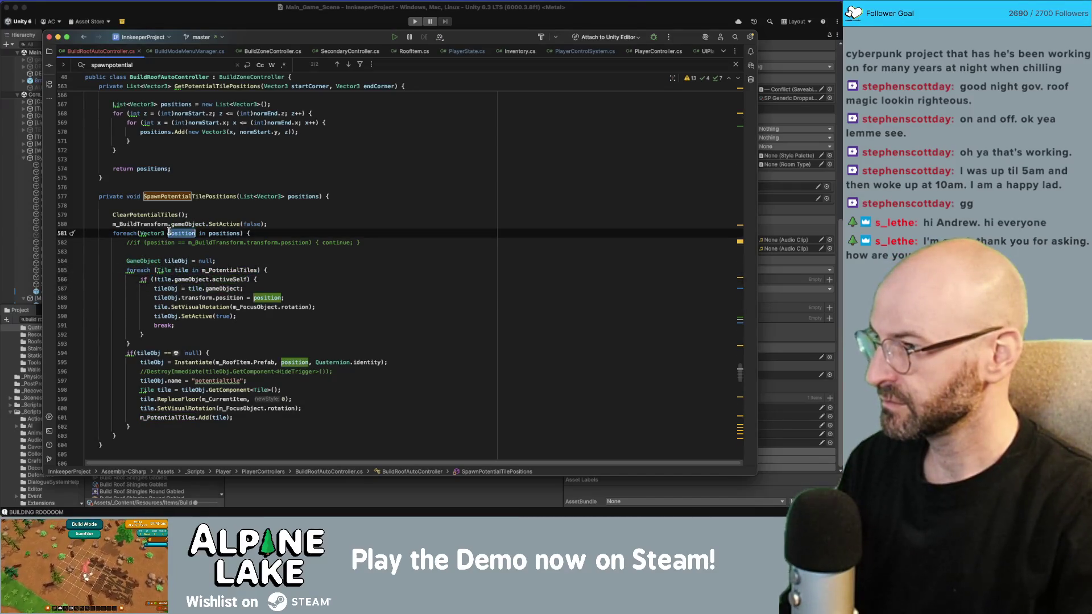
scroll(186, 327, "down", 1)
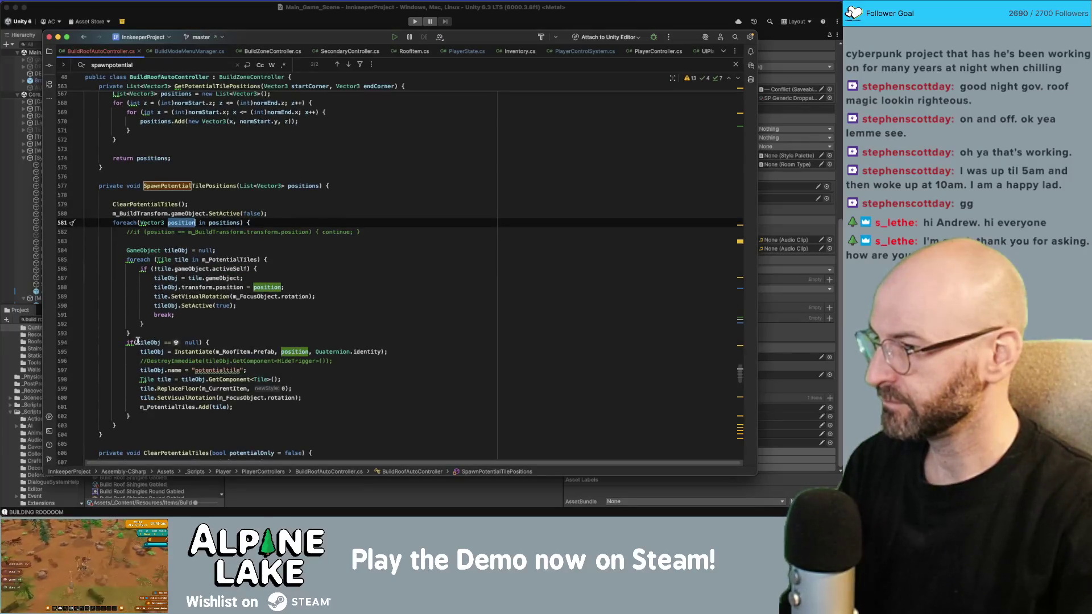
left_click(204, 342)
left_click(233, 351)
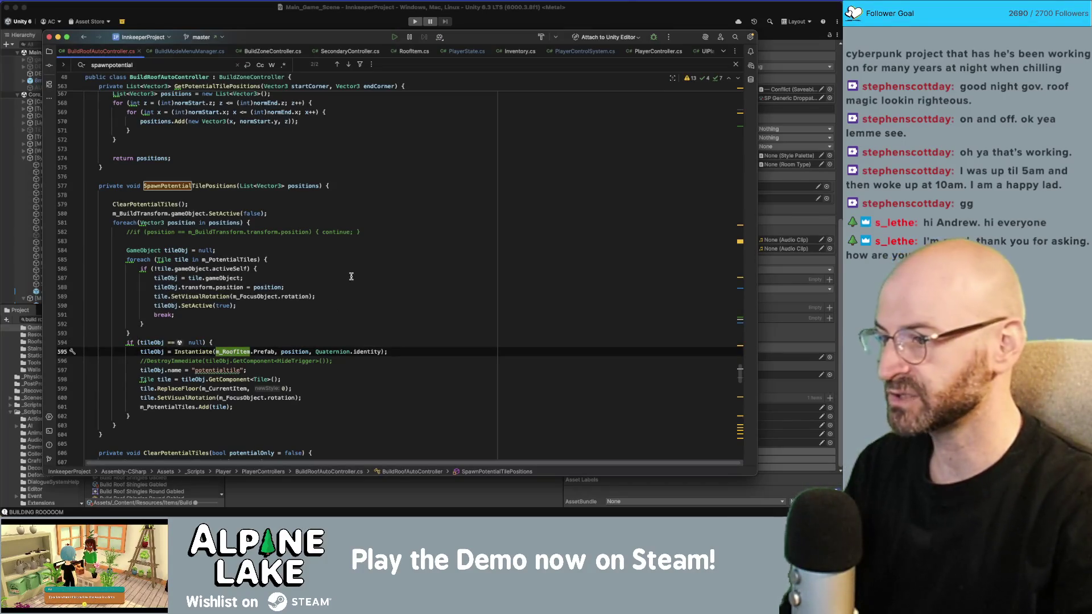
key("Home")
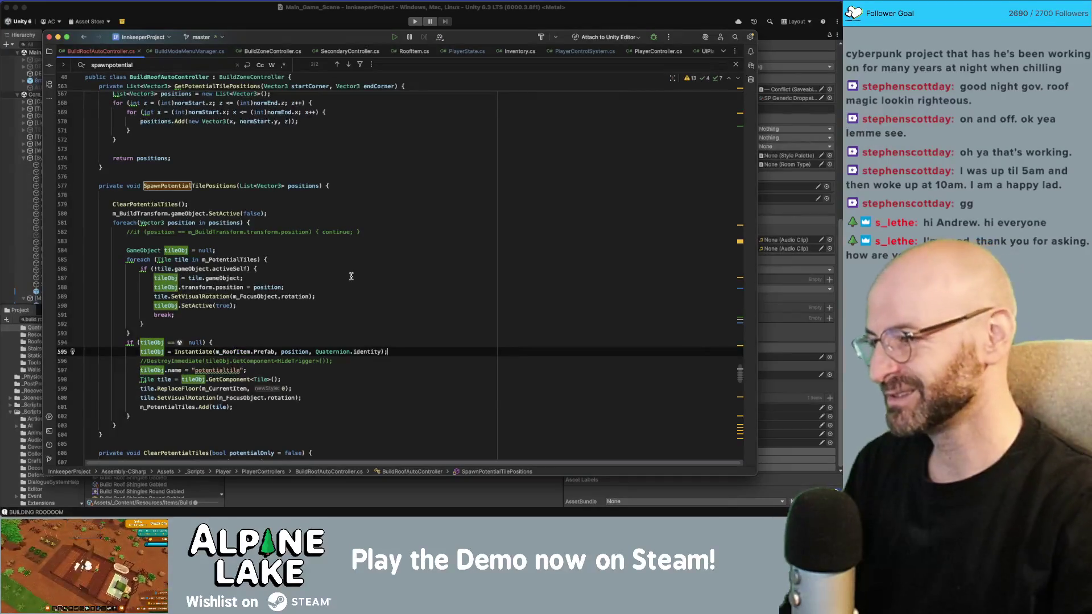
key("Return")
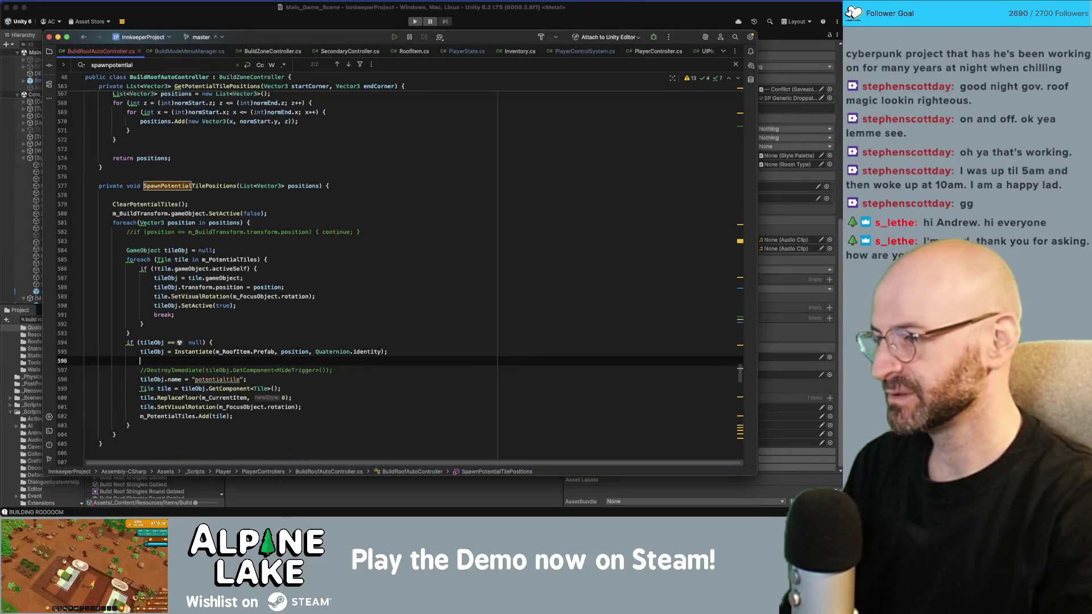
Assign tileObj = GameObject.CreatePrimitive(PrimitiveType.Cube) on the new line.
type("tileObj")
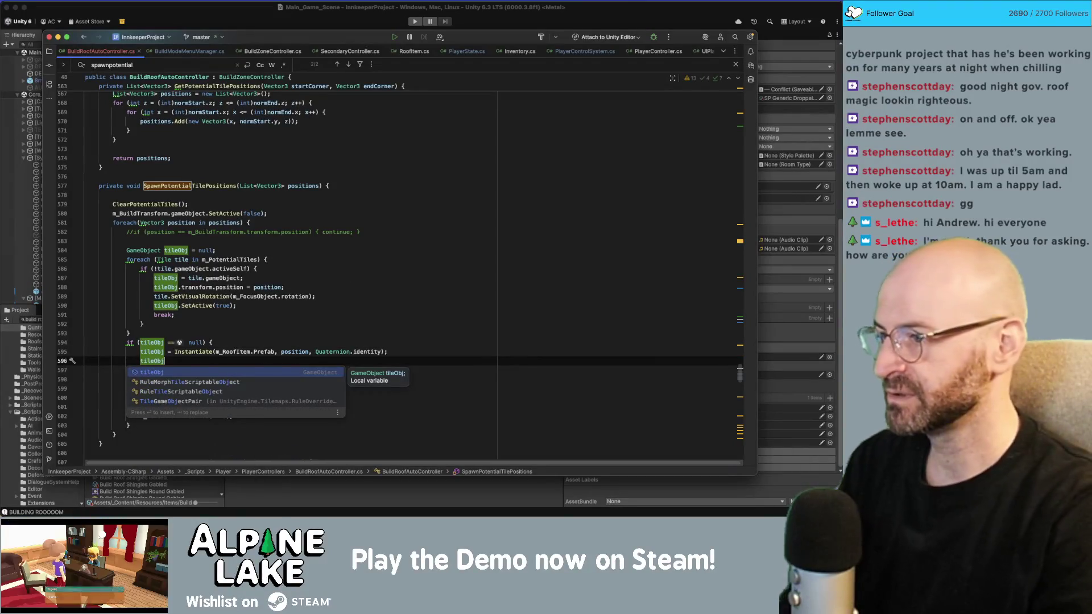
type(" = ")
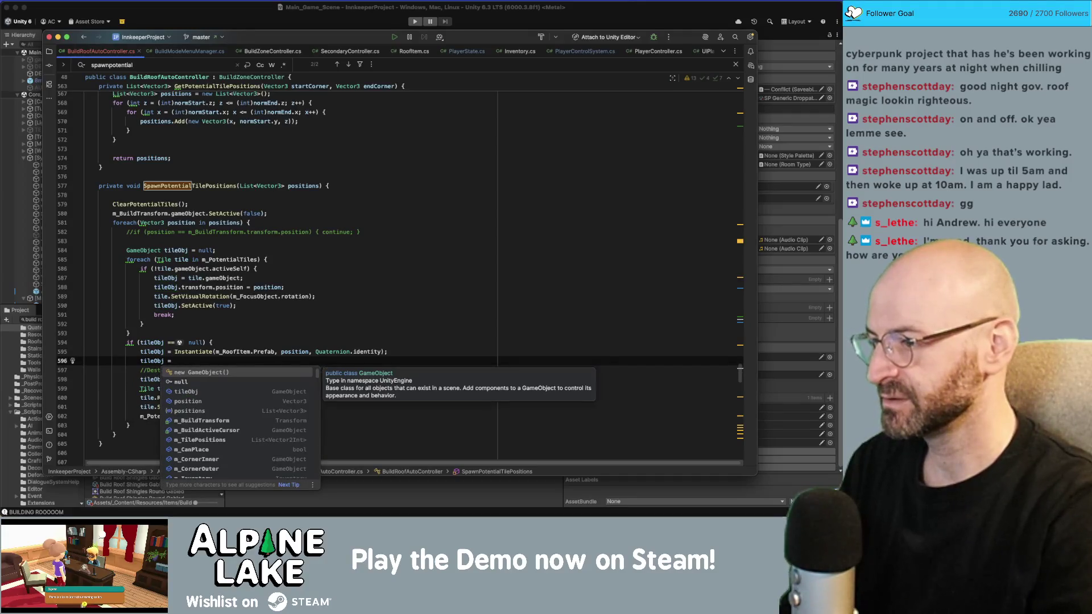
type("GameObject.")
key("Return")
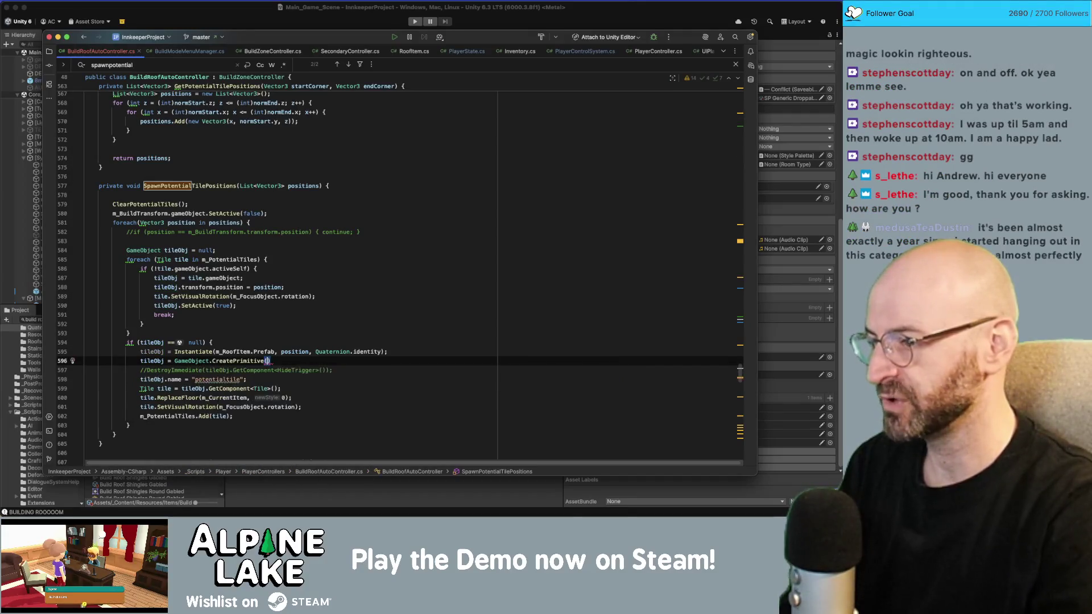
type("Cu")
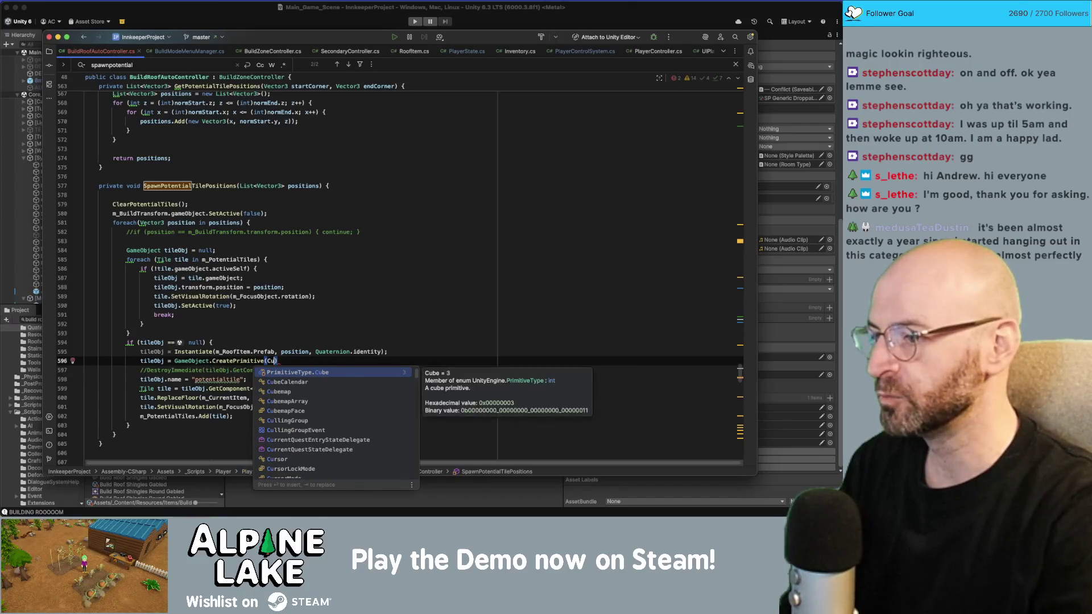
key("Return")
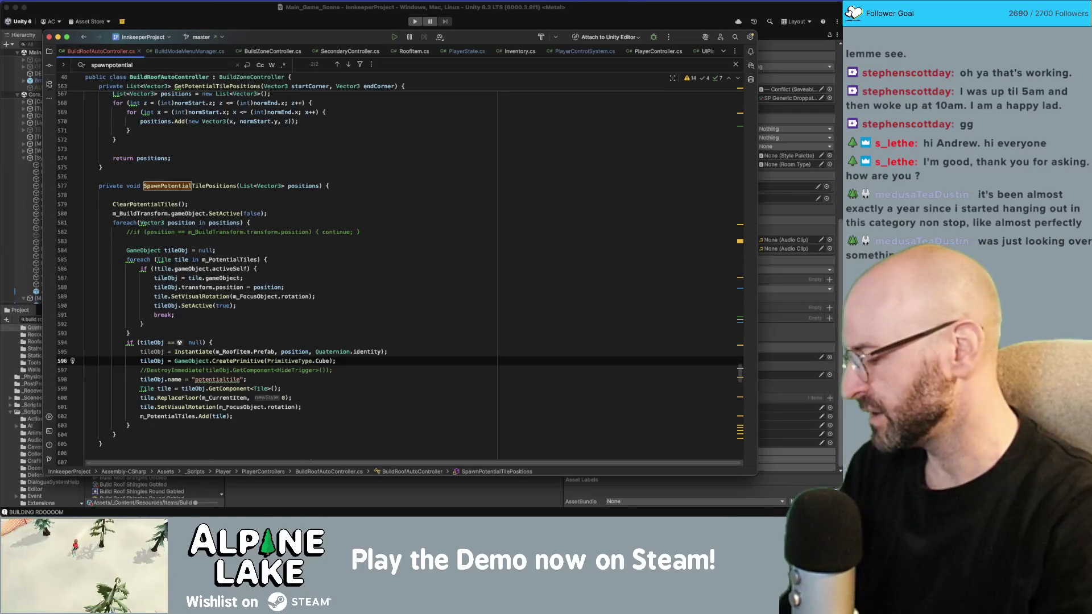
Comment out the roof prefab Instantiate line and add a blank line after CreatePrimitive.
key("super+Tab")
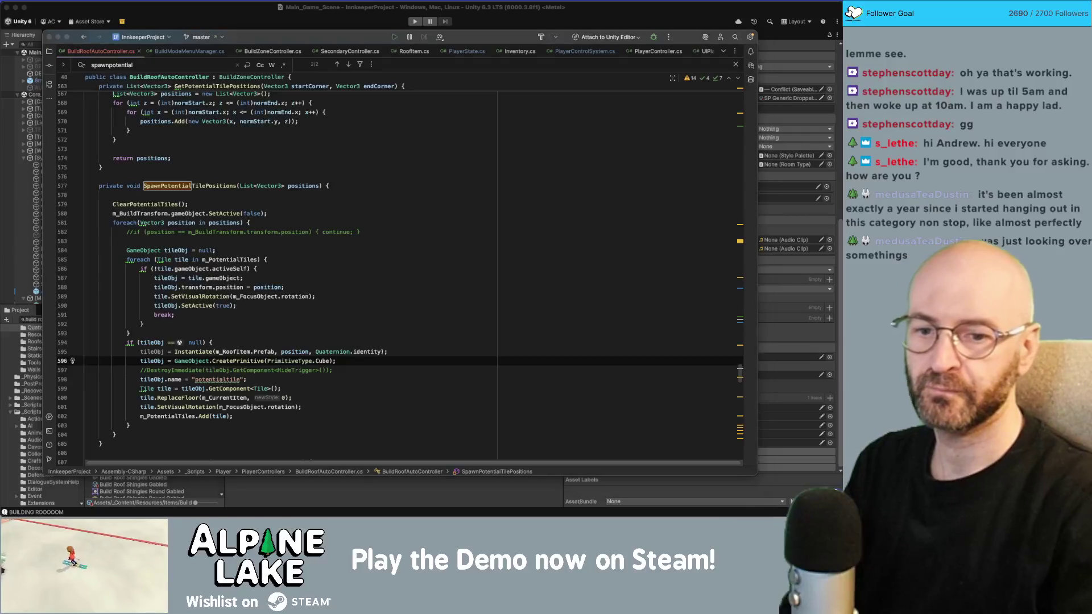
left_click(420, 349)
key("super+slash")
key("Down")
key("Down")
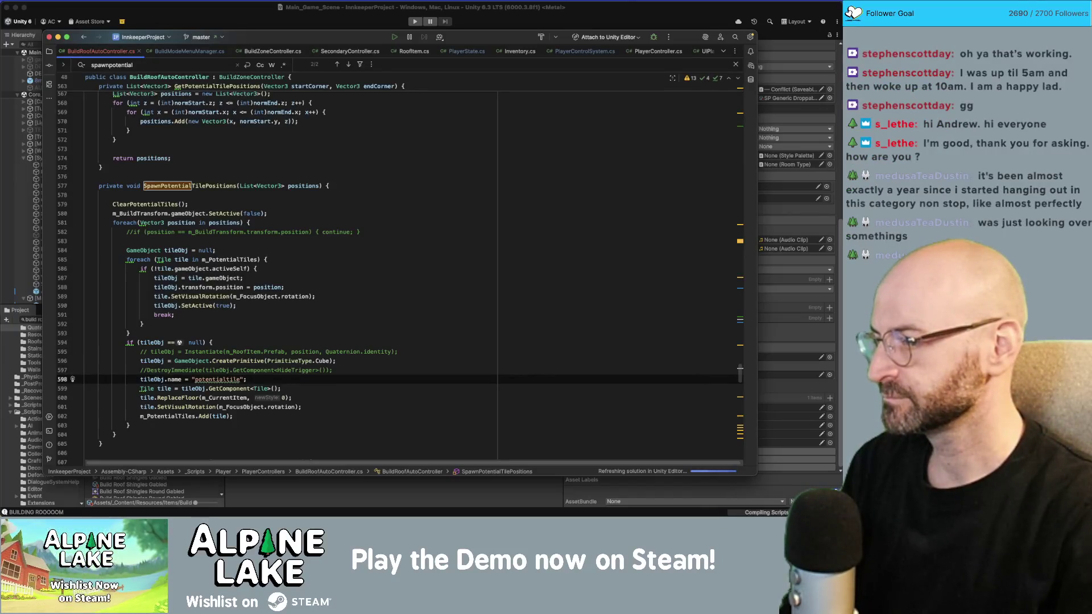
left_click(247, 359)
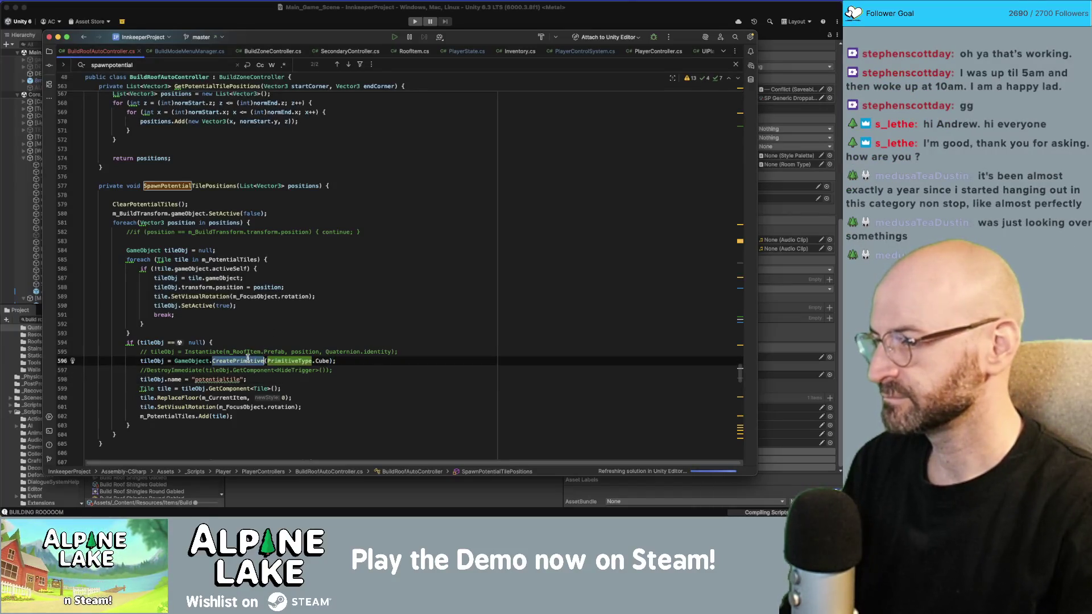
left_click(334, 361)
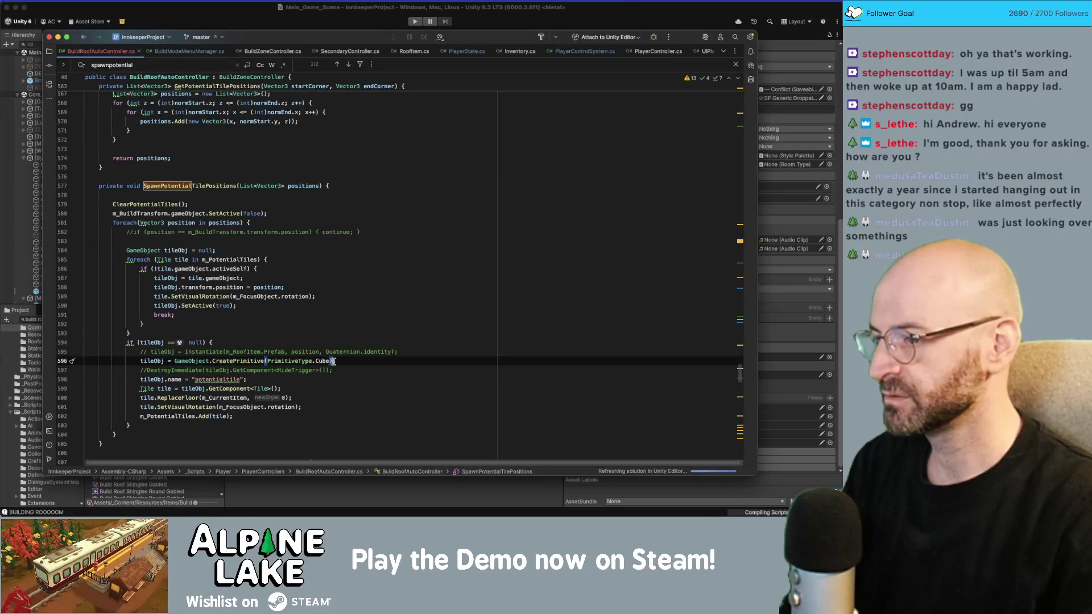
key("Return")
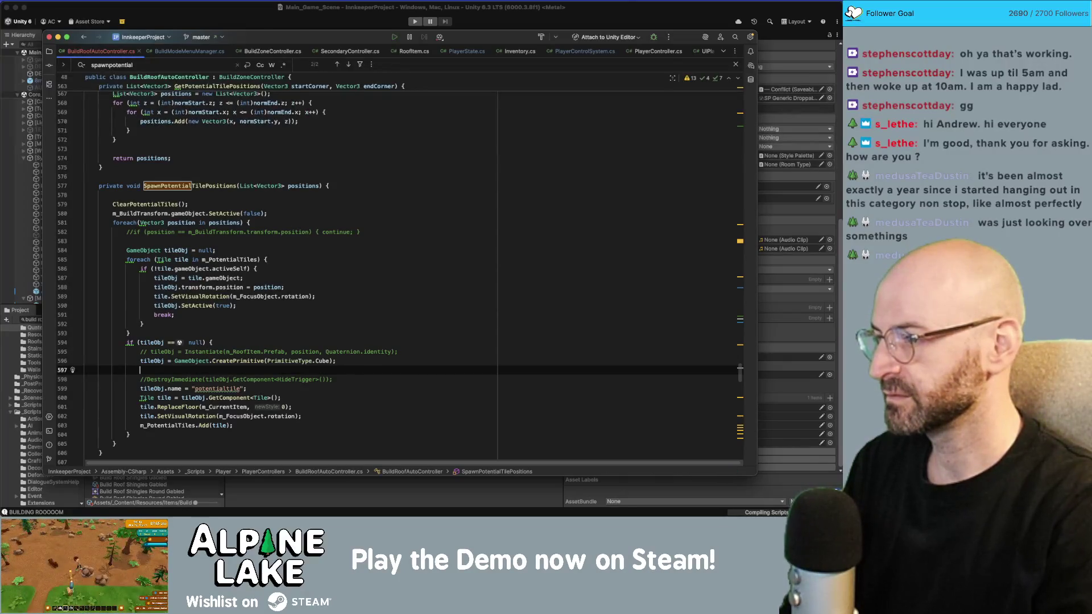
Set tileObj.transform.localEulerAngles = new Vector3(0, 0, 45), then return to Unity to recompile.
type("tileObj.")
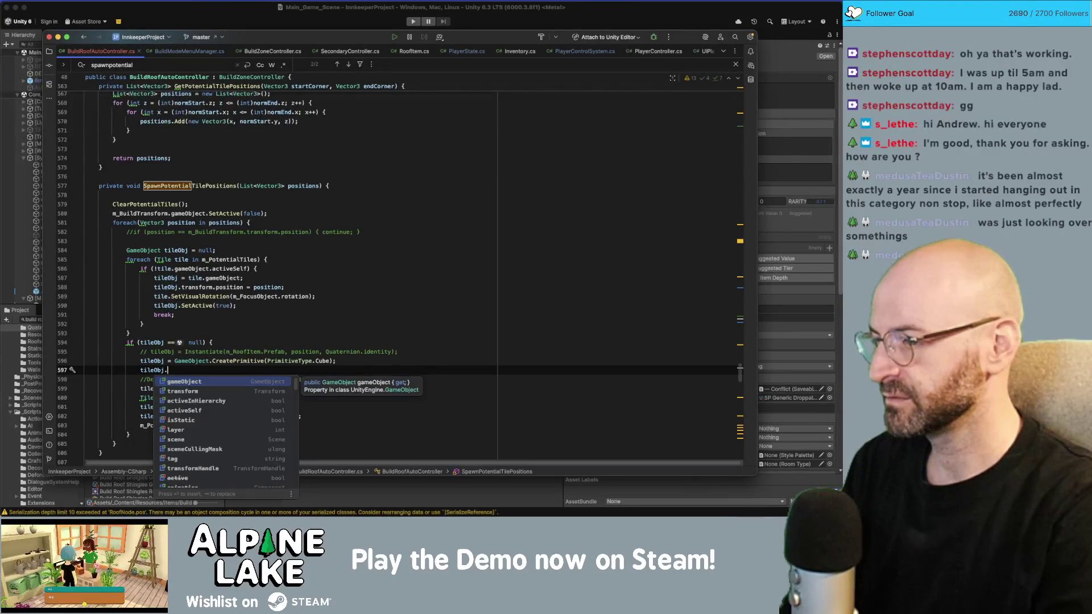
type("transform.rotation")
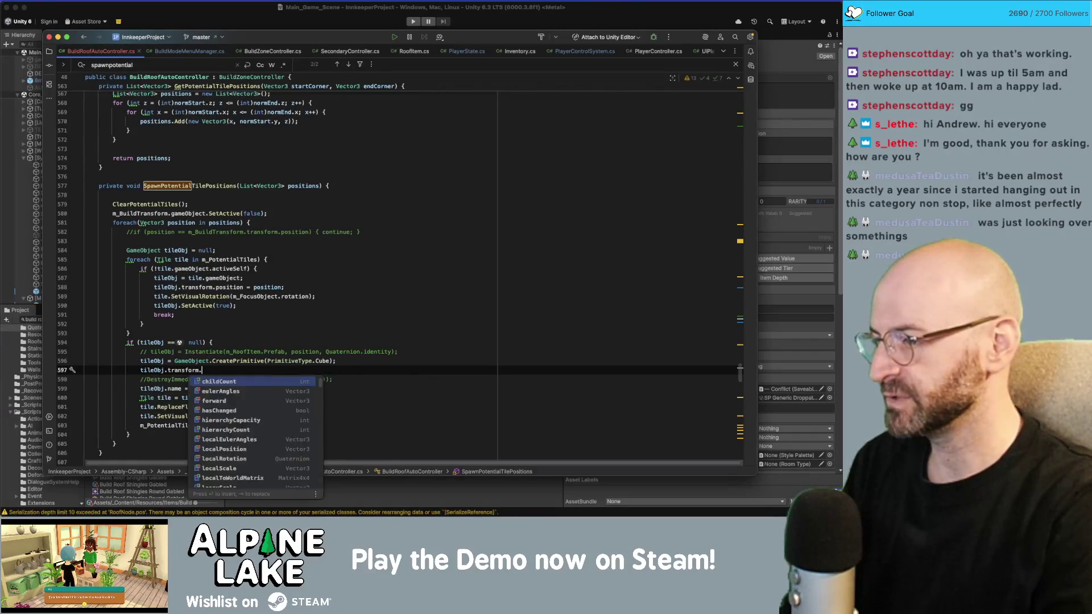
key("alt+BackSpace")
type("local")
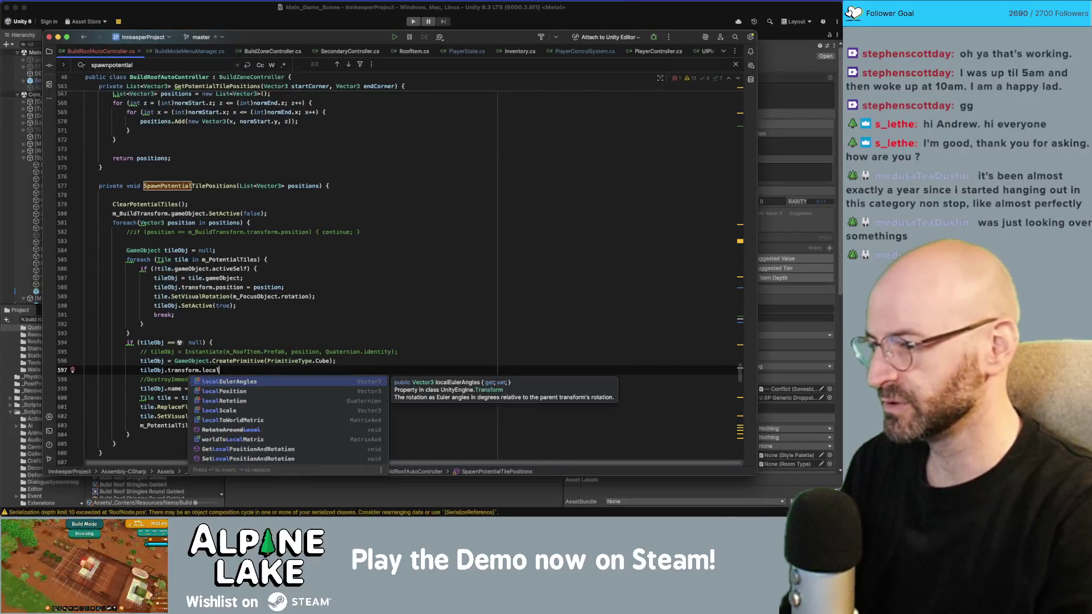
key("Return")
type("= Vector3(")
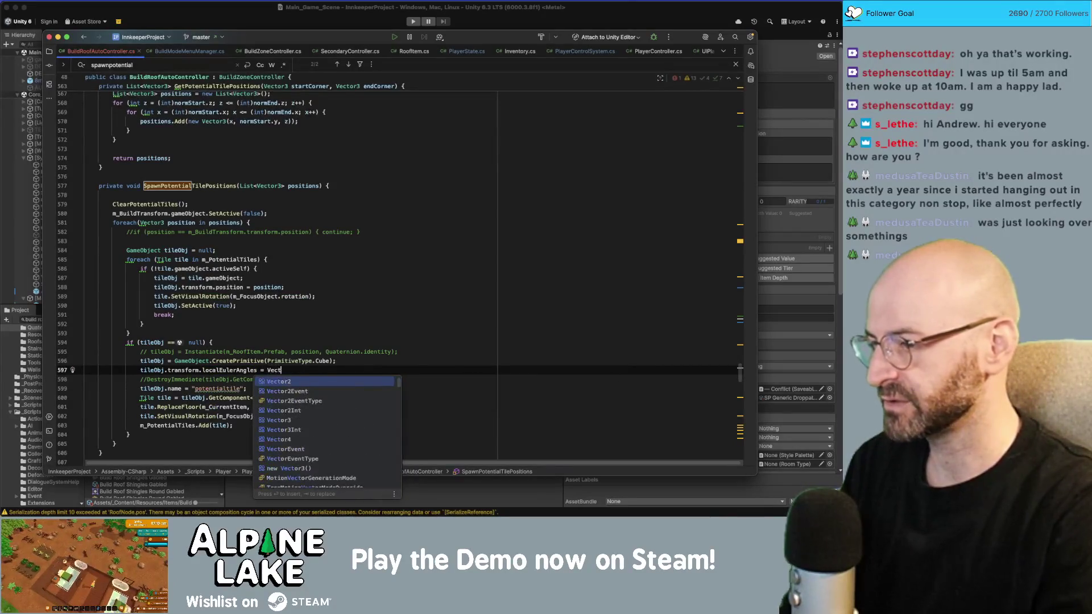
key("BackSpace")
key("BackSpace")
key("BackSpace")
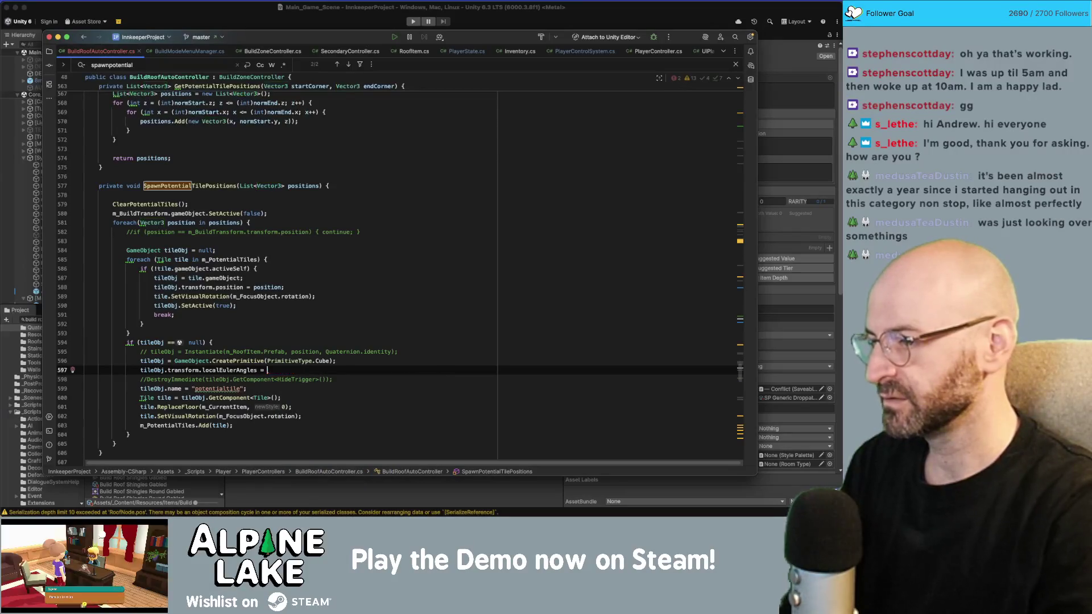
type("new Vect")
key("Return")
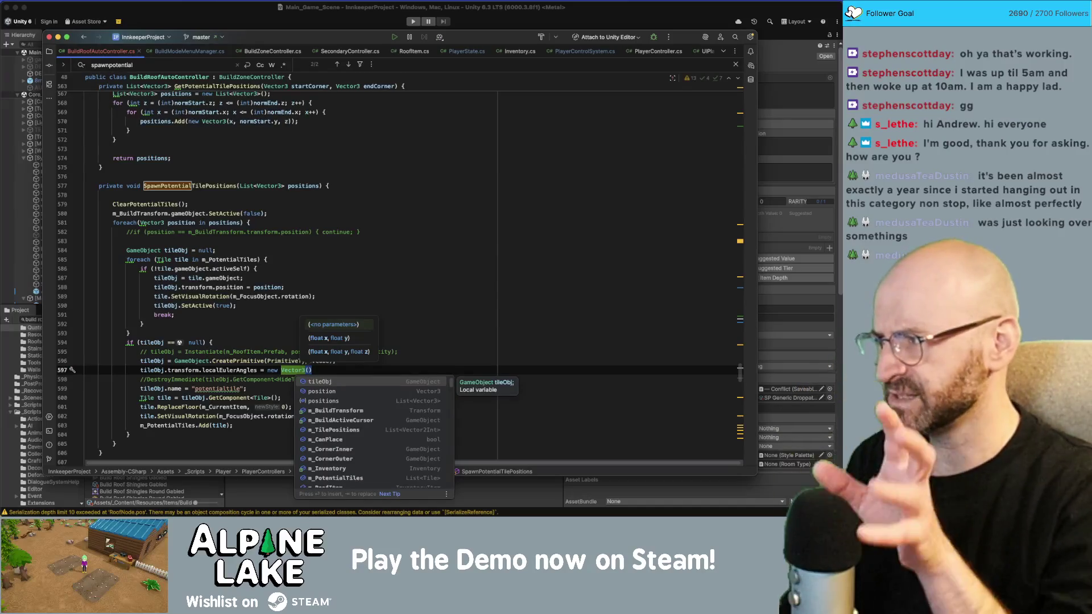
type("0, ")
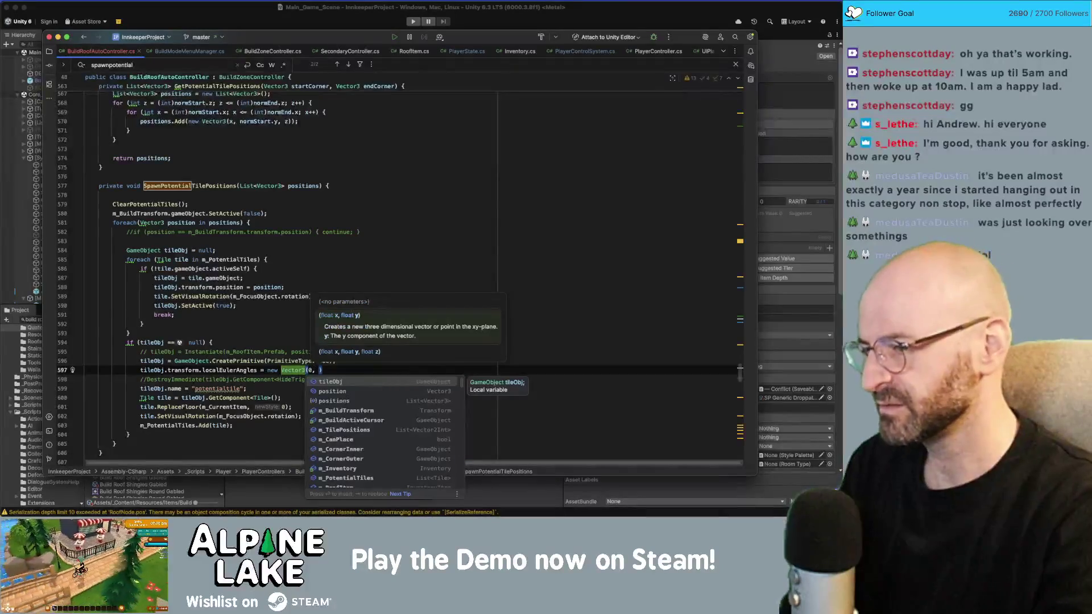
type("0, 45);")
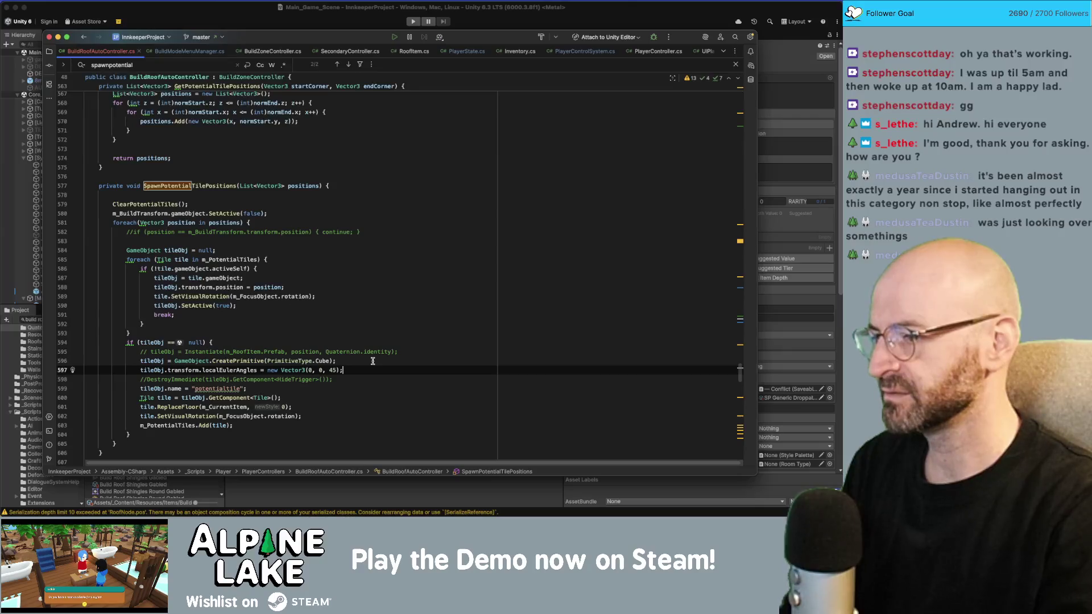
left_click(253, 22)
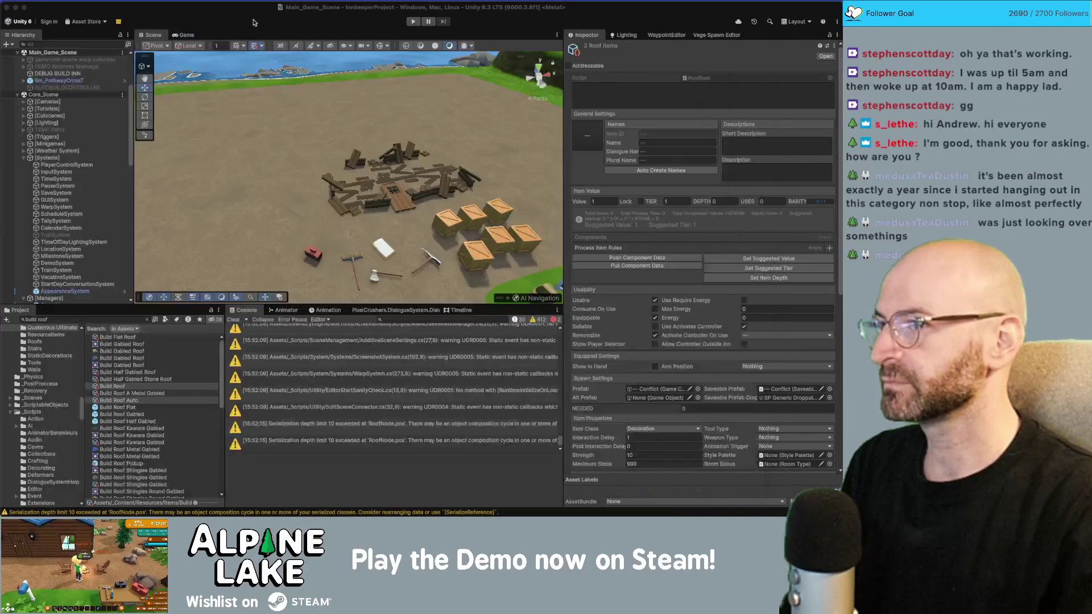
Comment out the Tile GetComponent, ReplaceFloor and SetVisualRotation lines in the tile setup.
left_click(412, 21)
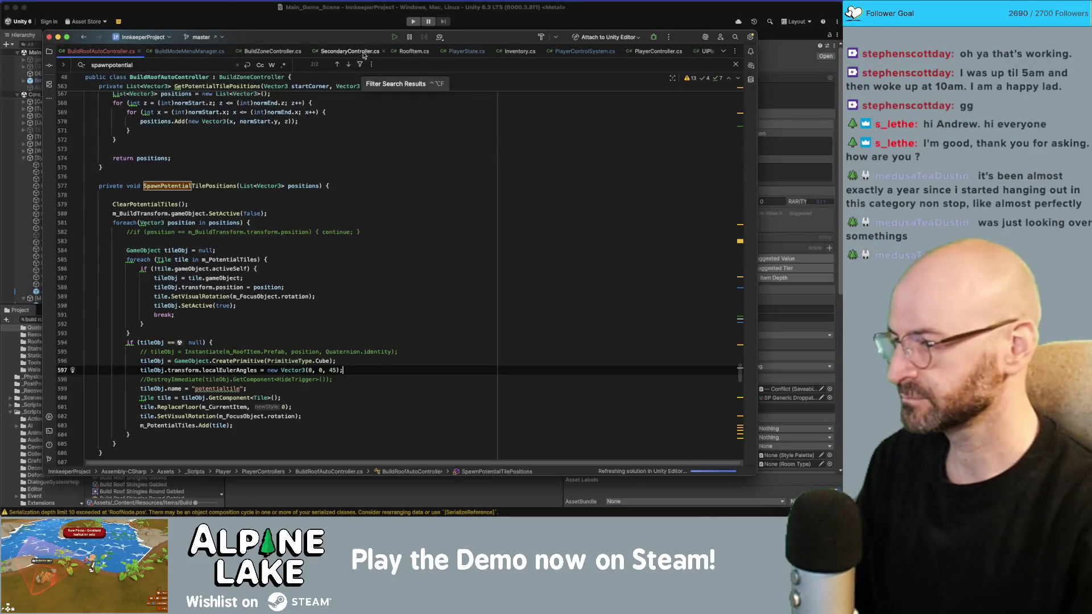
left_click(190, 406)
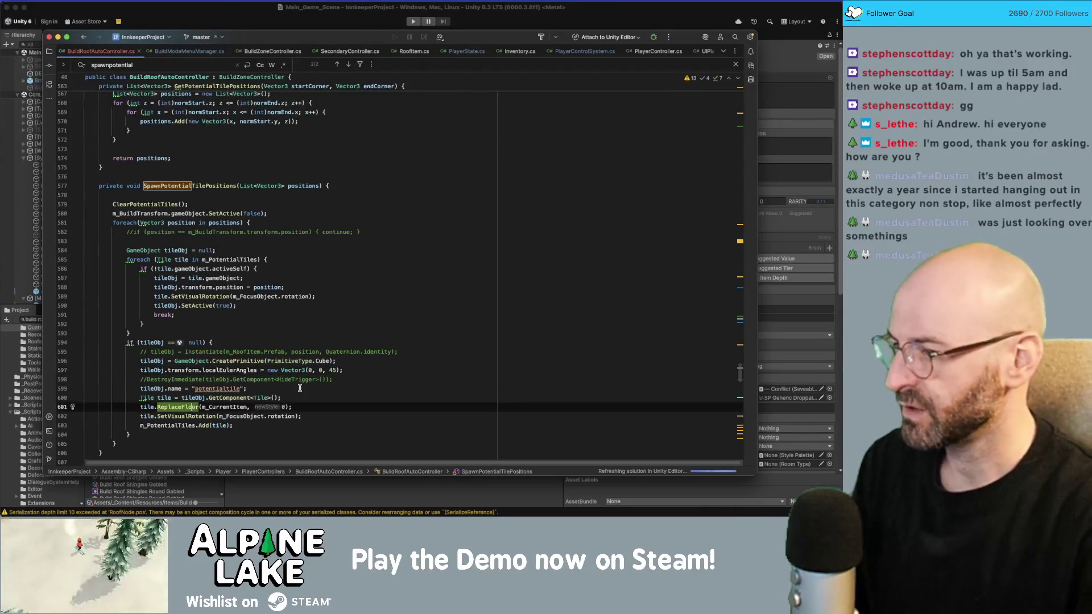
key("Up")
key("Down")
key("Down")
key("Down")
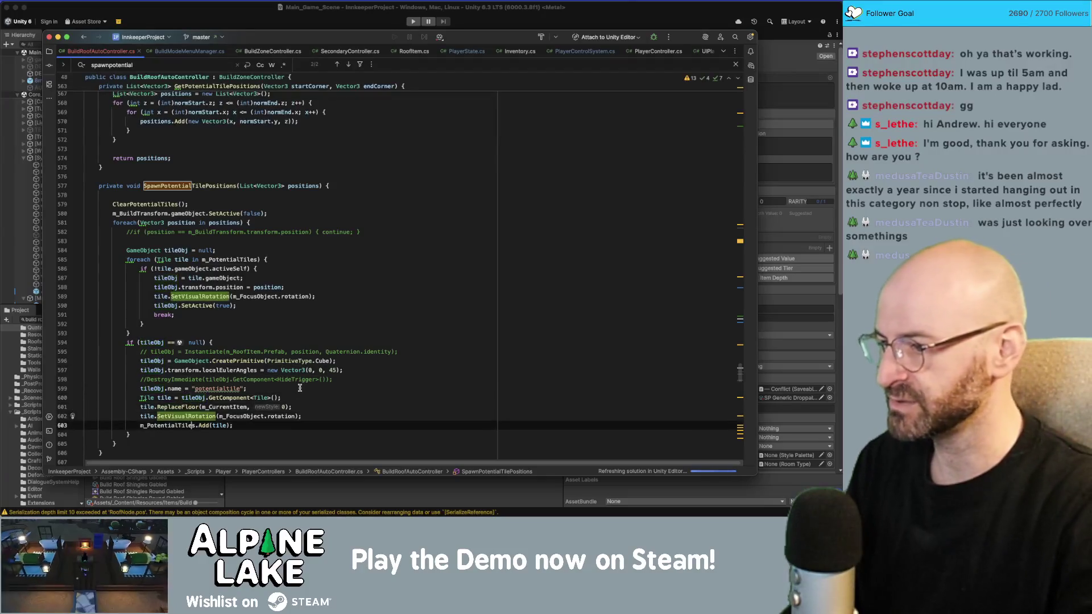
key("End")
key("Up")
key("End")
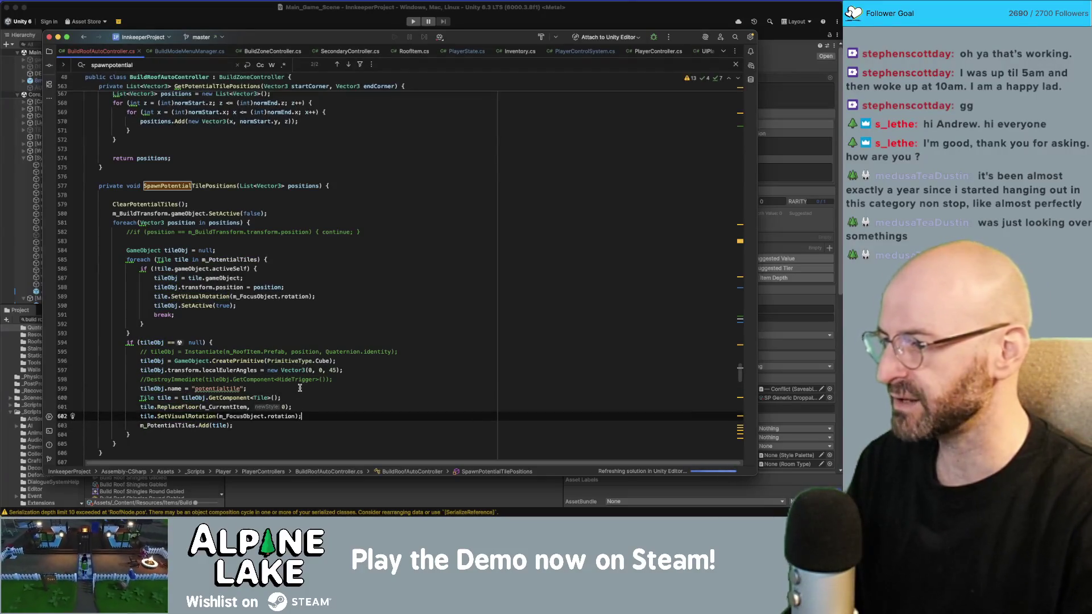
key("shift+Up")
key("shift+Up")
key("shift+Home")
key("super+slash")
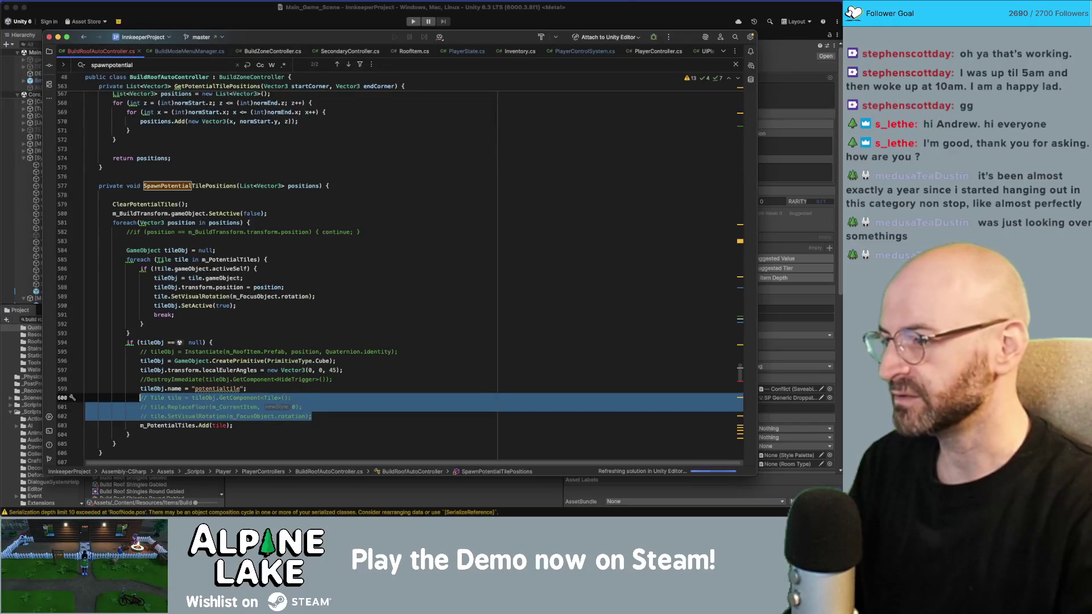
Let Unity recompile, then step through the m_PotentialTiles usages with Find.
double_click(174, 424)
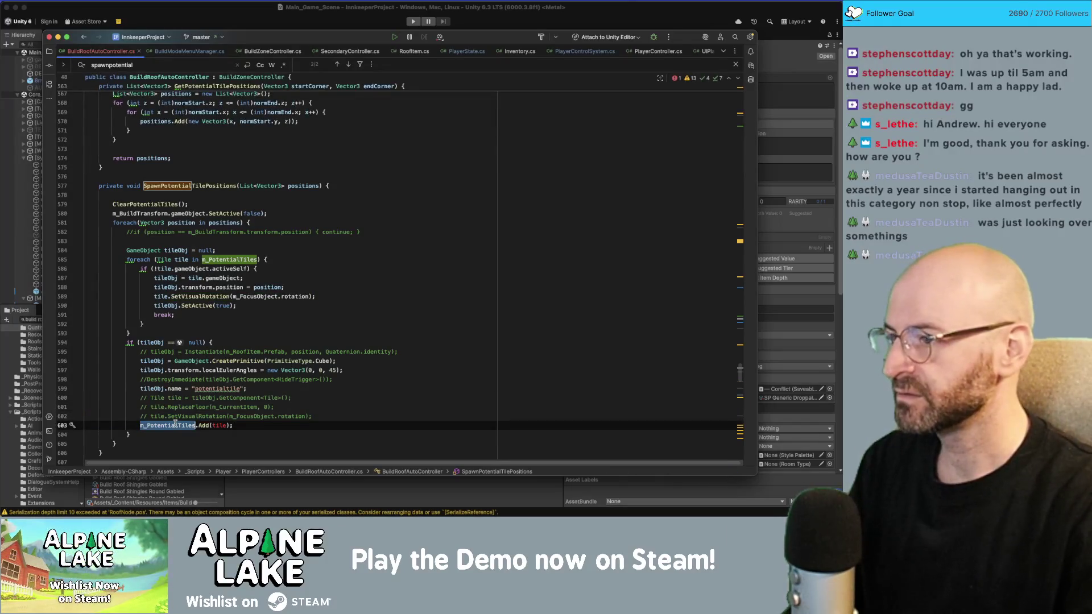
mouse_move(176, 426)
key("super+Tab")
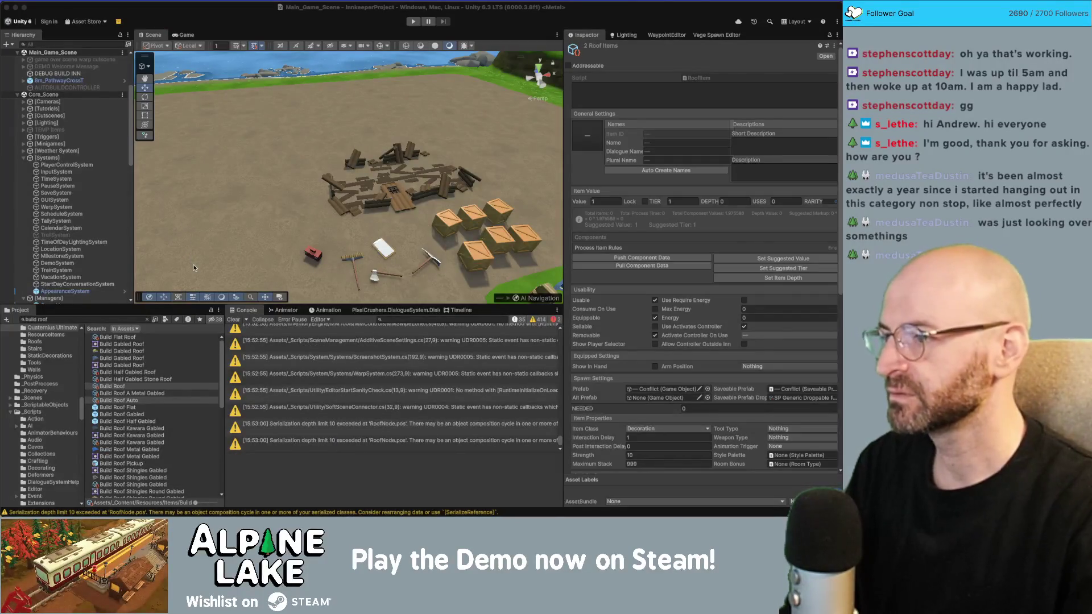
key("super+Tab")
double_click(220, 259)
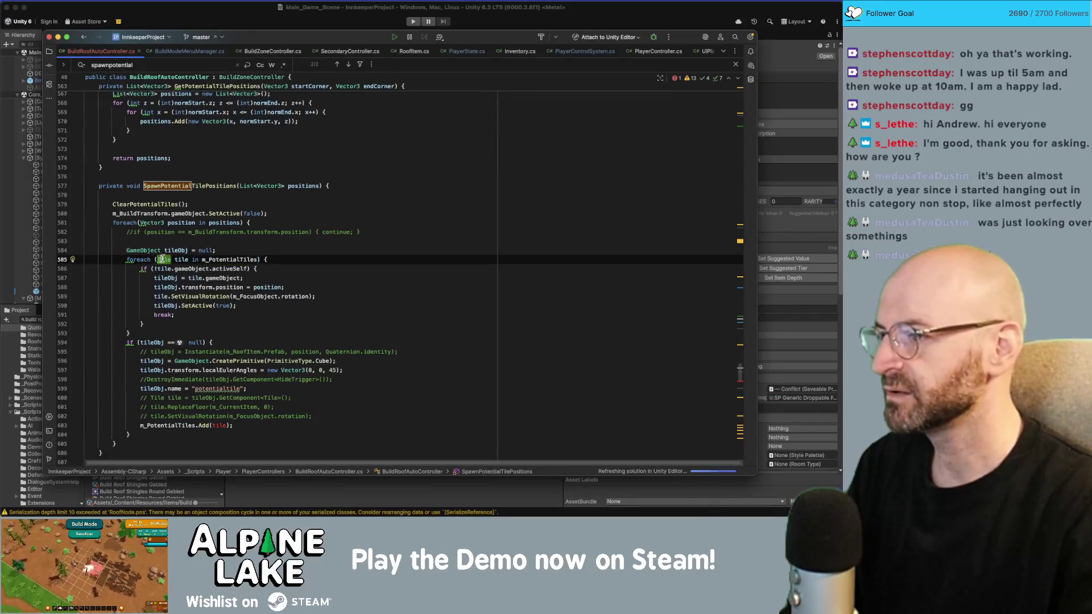
key("super+f")
key("Return")
key("Return")
key("Return")
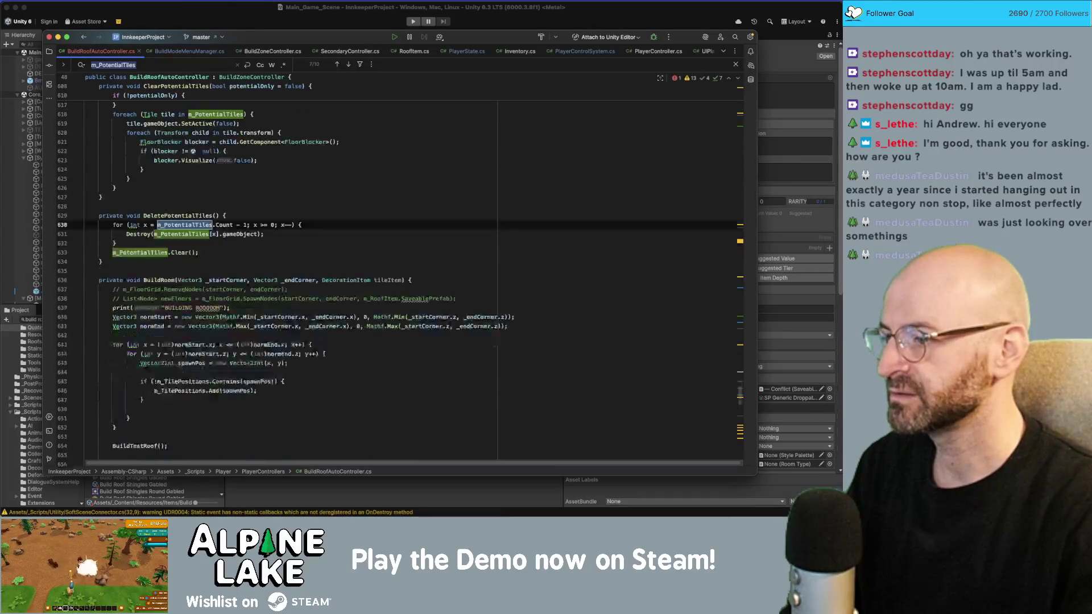
key("Return")
key("Return")
key("Return")
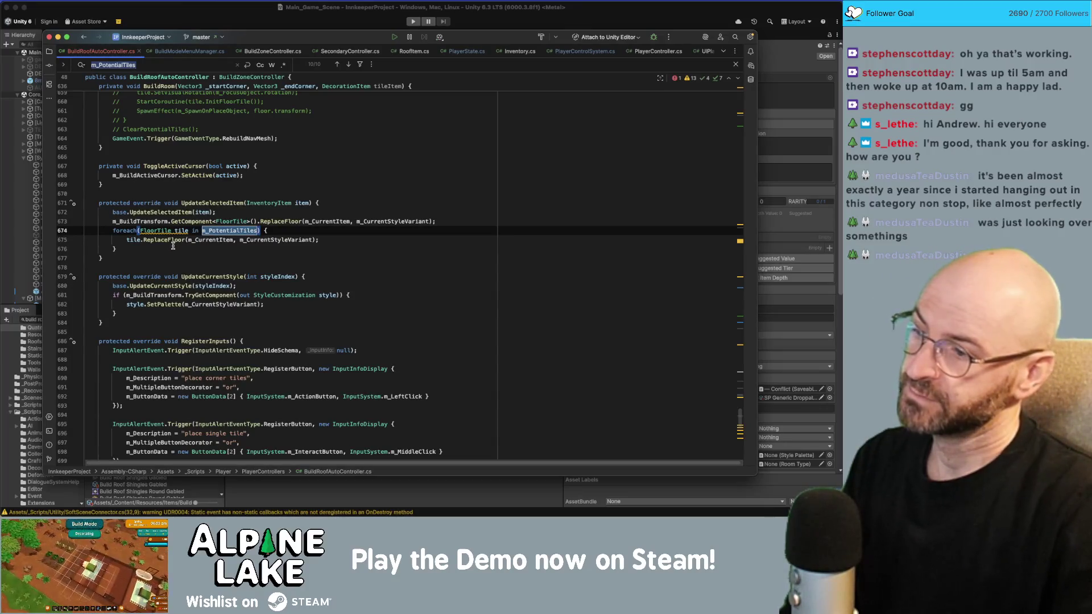
Comment out the foreach over m_PotentialTiles that calls ReplaceFloor.
left_click(216, 240)
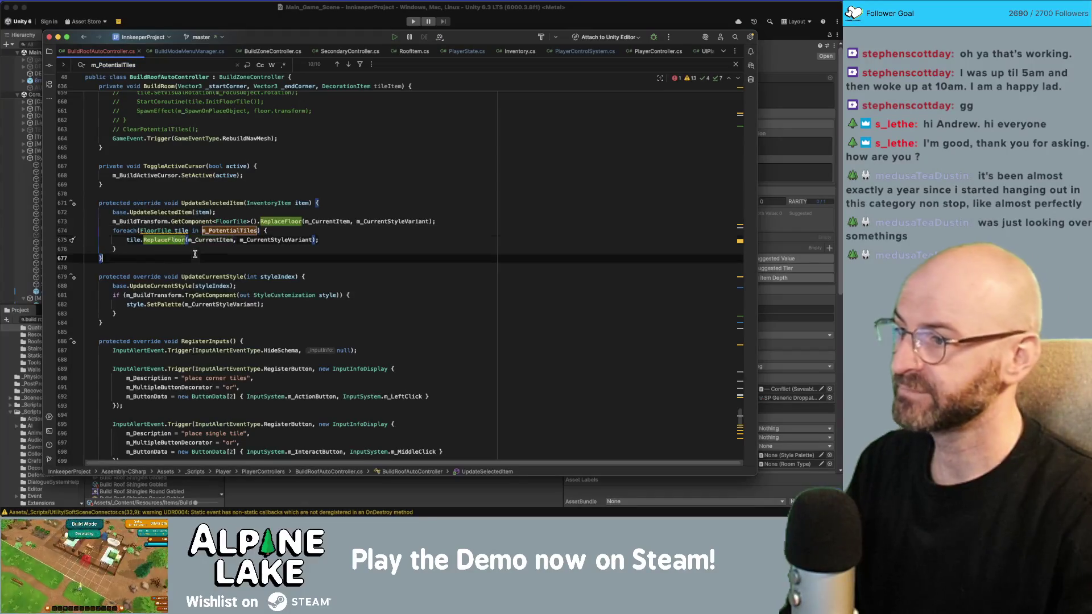
key("Down")
key("shift+Up")
key("shift+Up")
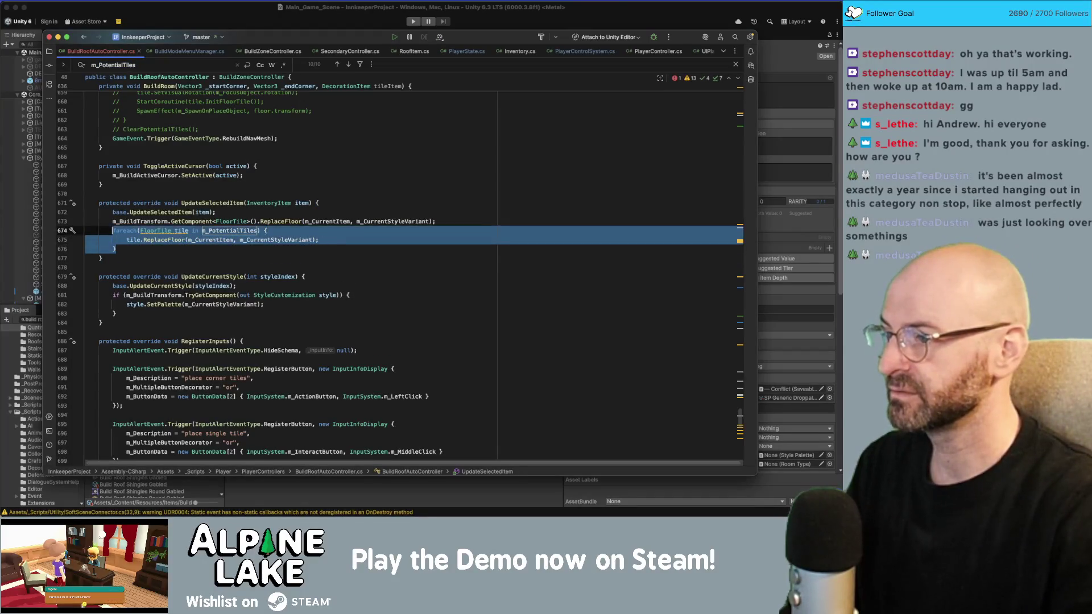
key("super+slash")
Comment out the FloorTile ReplaceFloor line 673 and go to the m_PotentialTiles declaration.
left_click(237, 231)
left_click(241, 222)
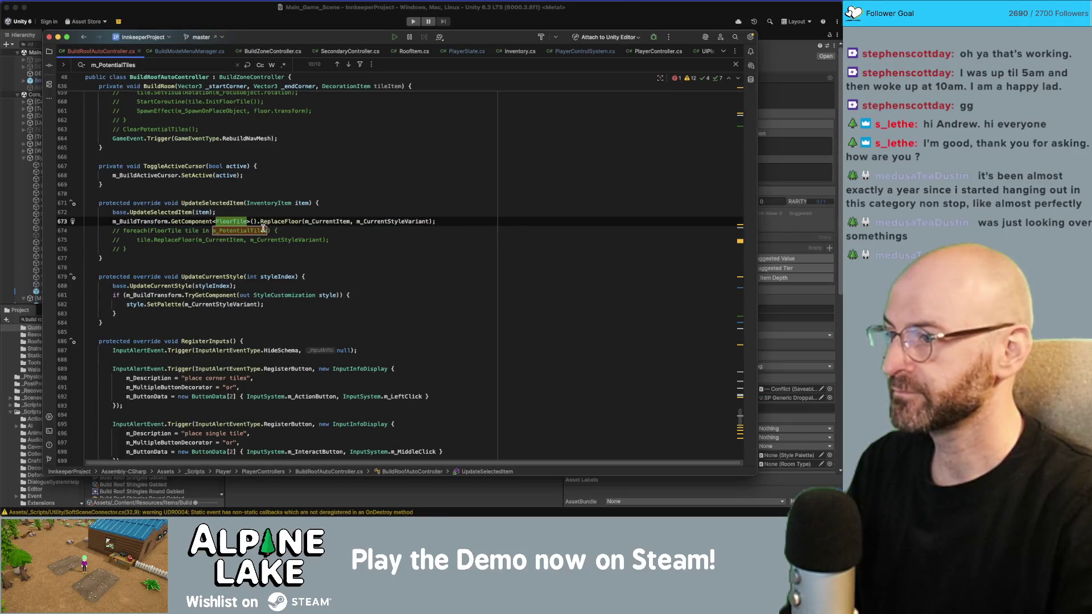
key("super+slash")
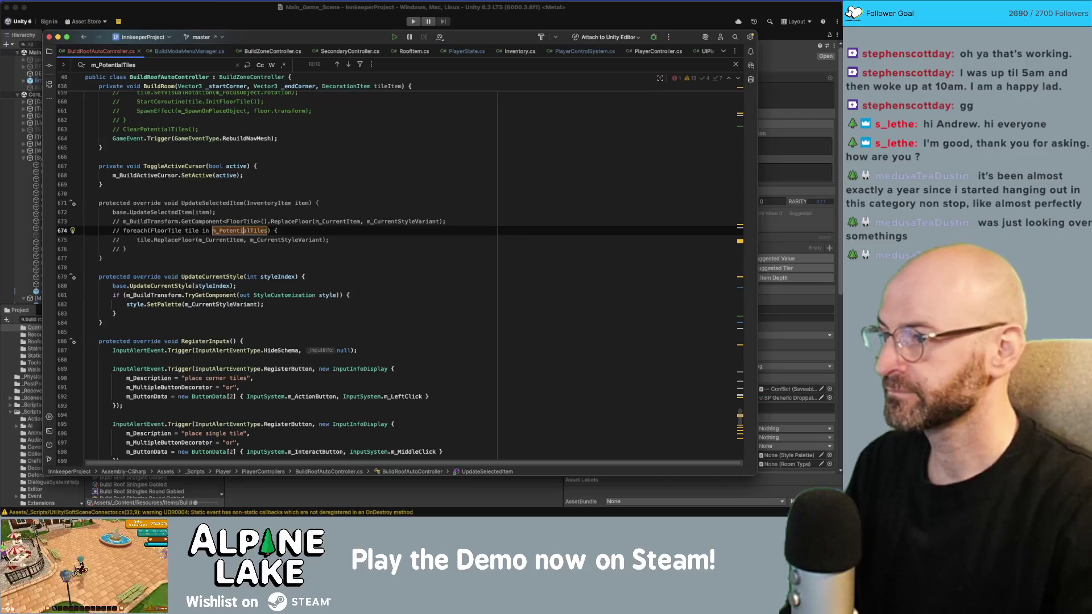
key("super+z")
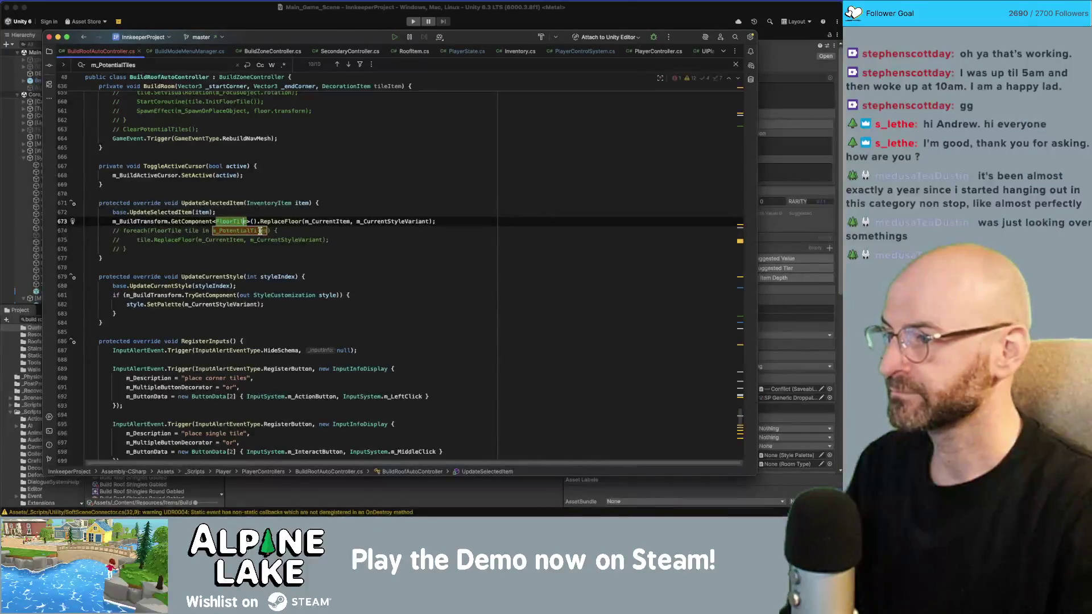
key("super+Left")
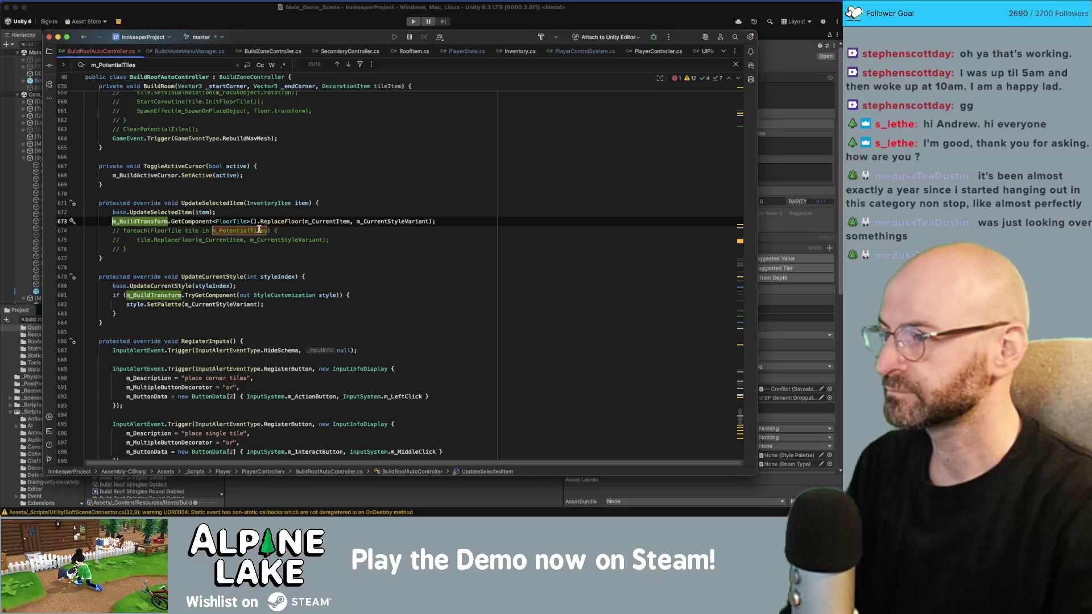
key("super+slash")
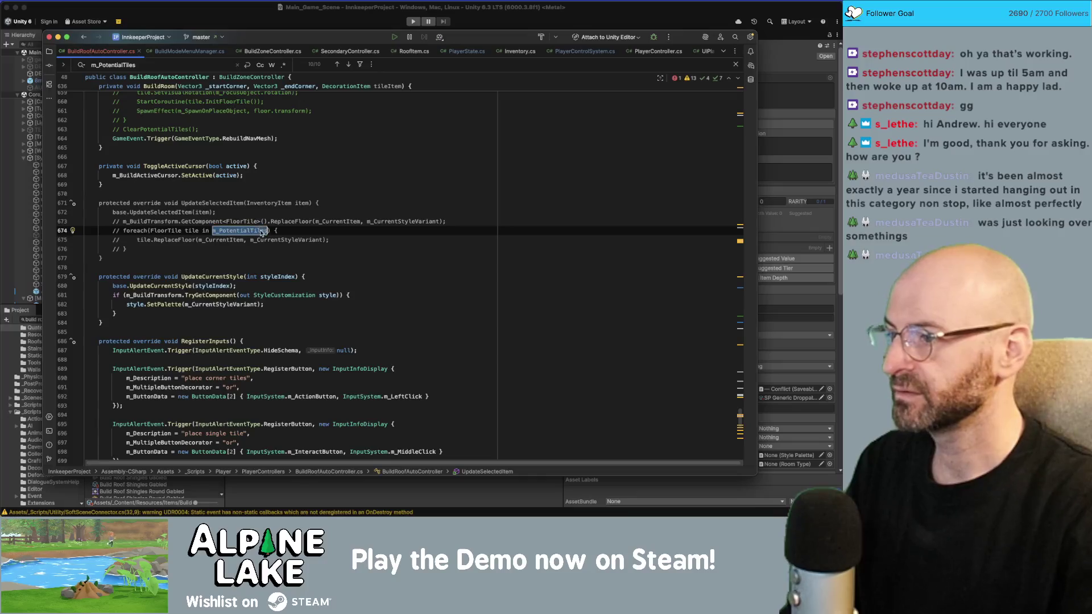
left_click(261, 232, "super")
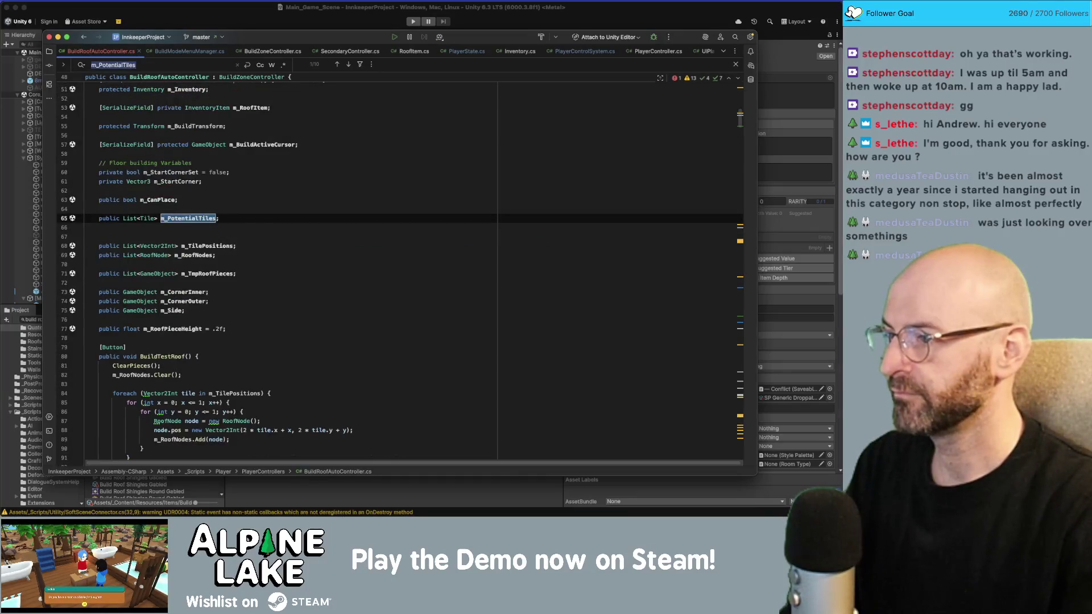
double_click(147, 218)
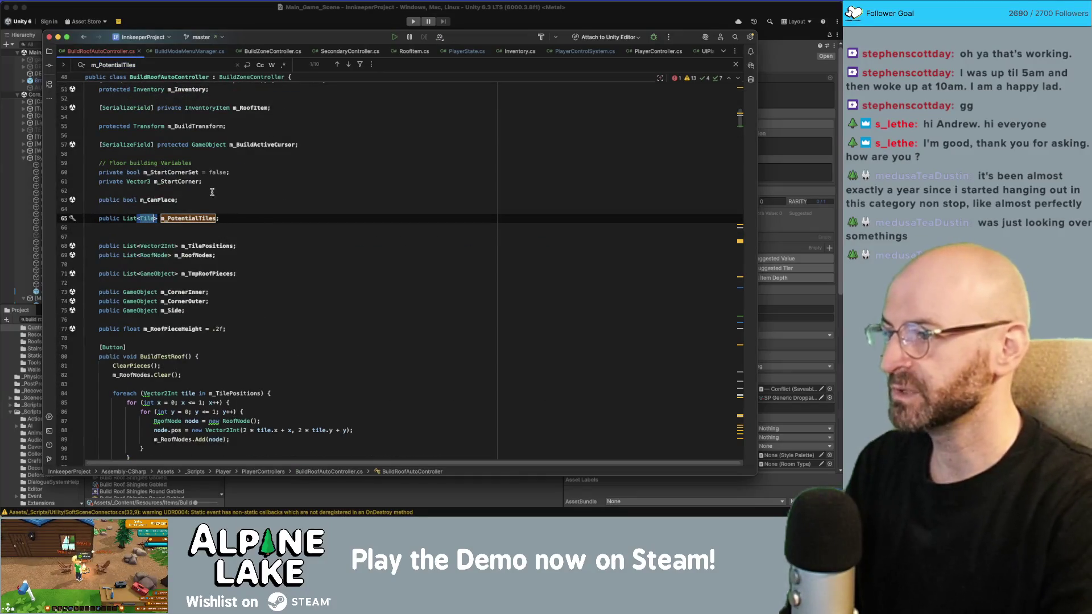
type("GameO")
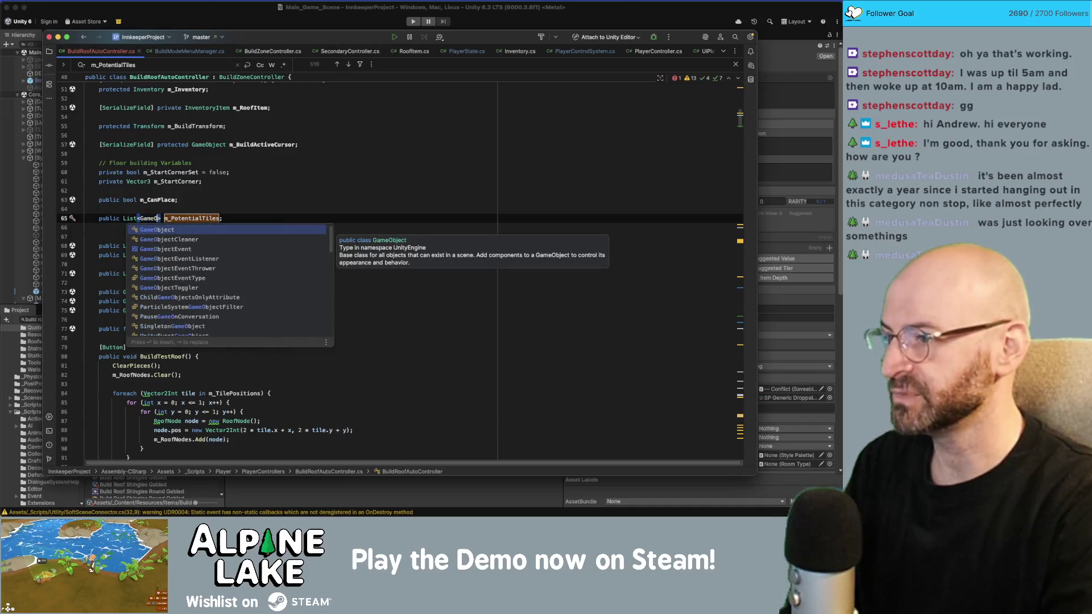
key("Return")
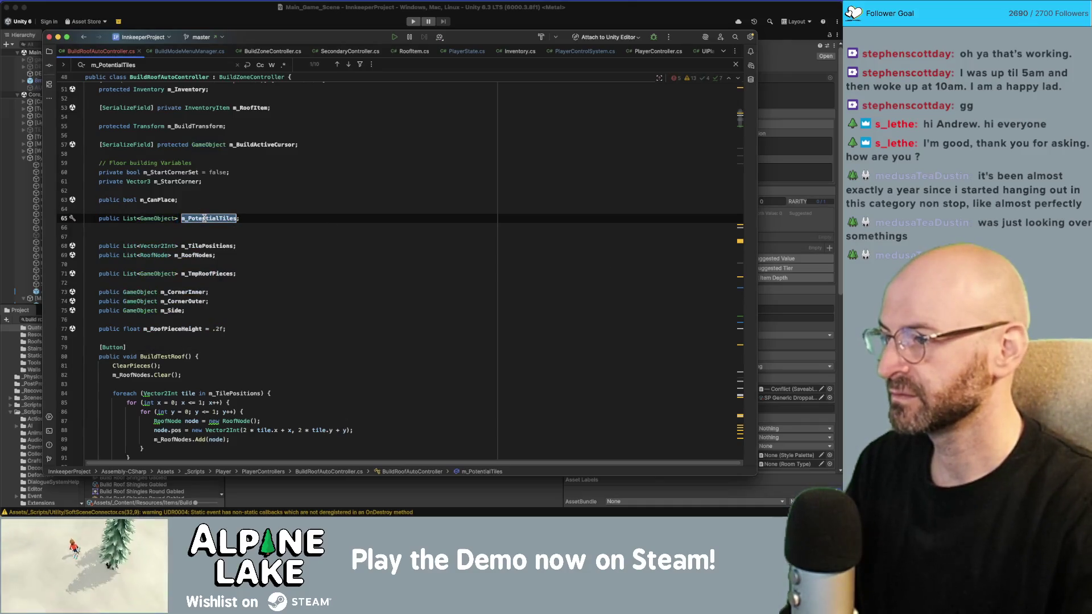
key("super+f")
key("Return")
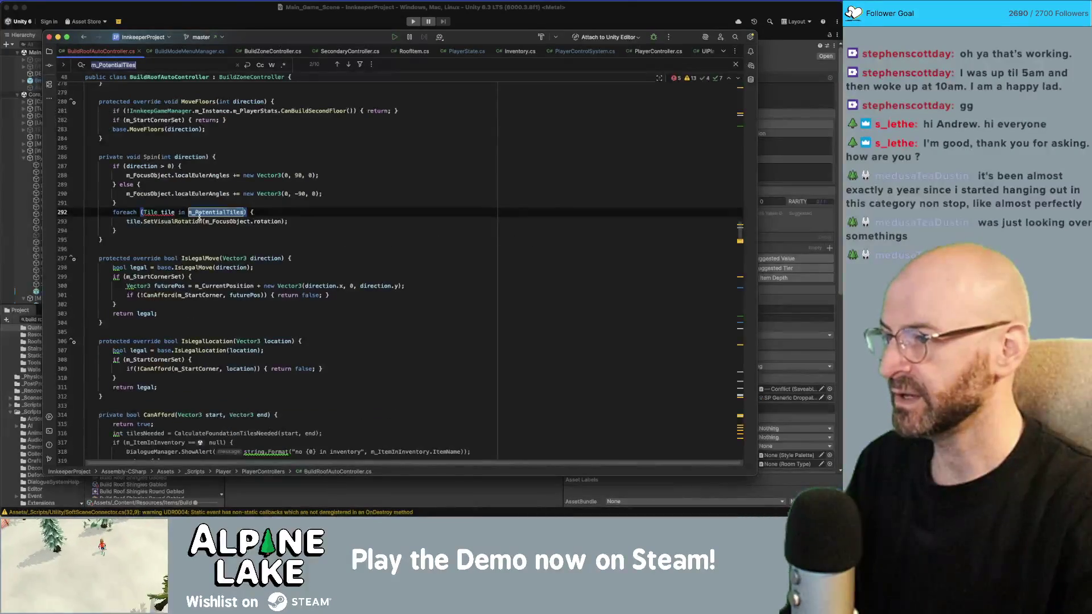
left_click(190, 221)
key("alt+Up")
key("alt+Up")
key("alt+Up")
key("super+slash")
key("super+f")
key("Return")
left_click(195, 248)
left_click(178, 212)
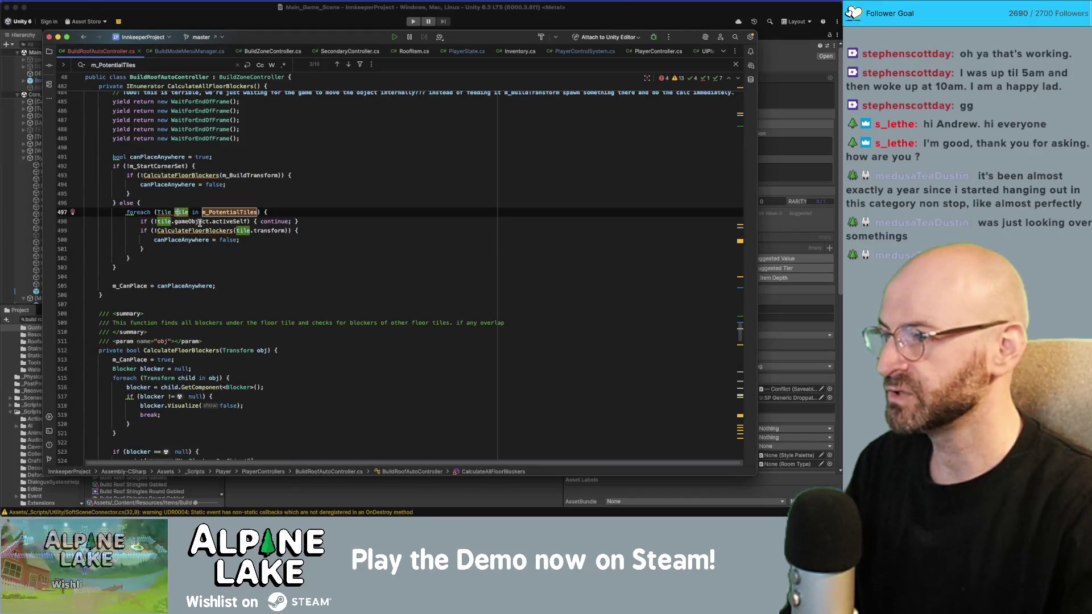
left_click(273, 212)
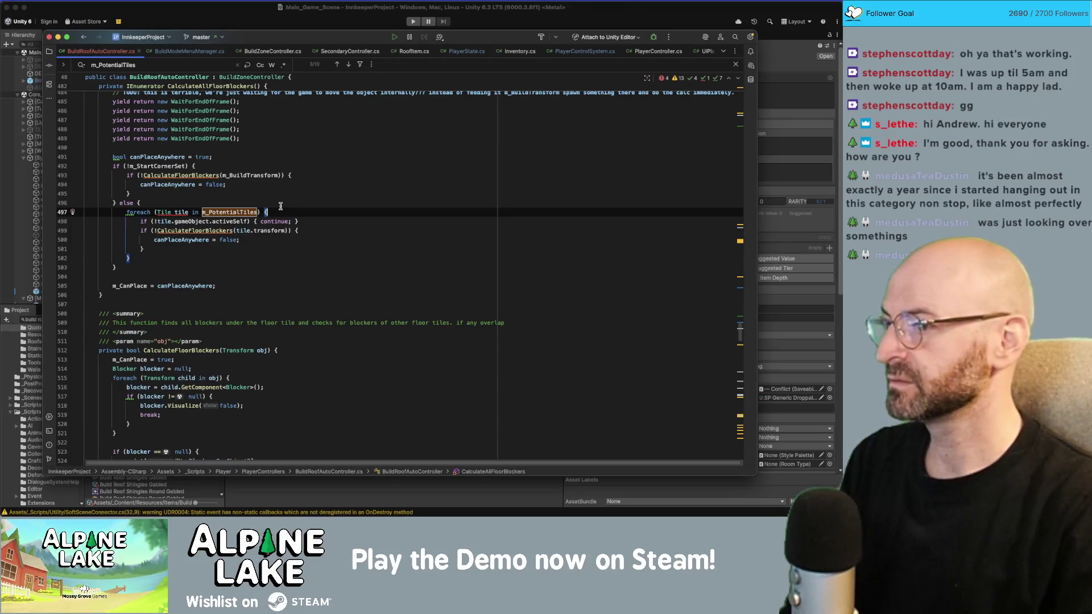
key("Home")
key("alt+Right")
key("alt+Right")
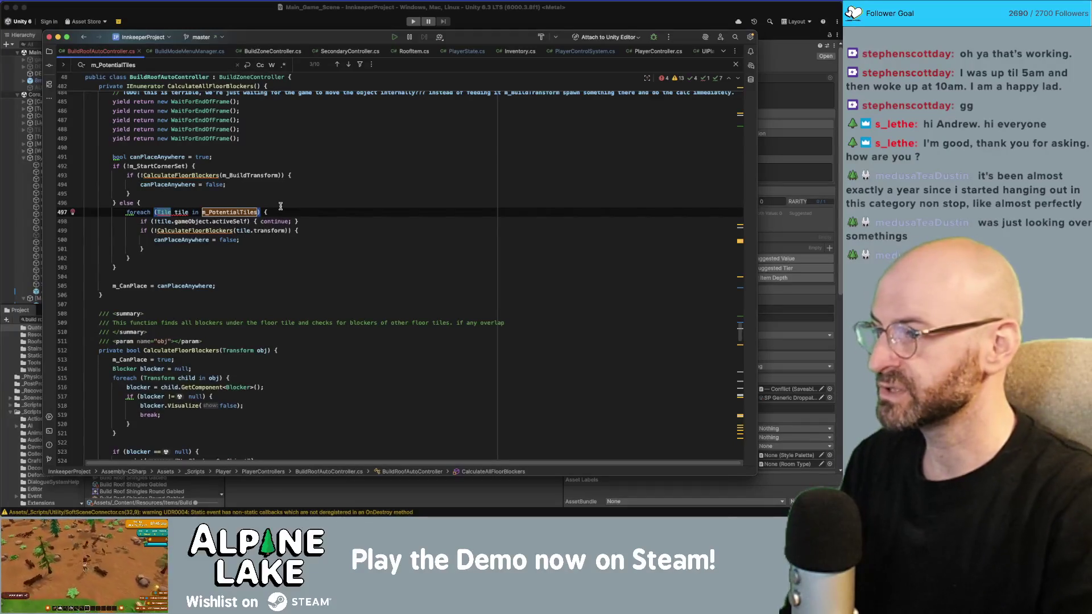
type("GameObject")
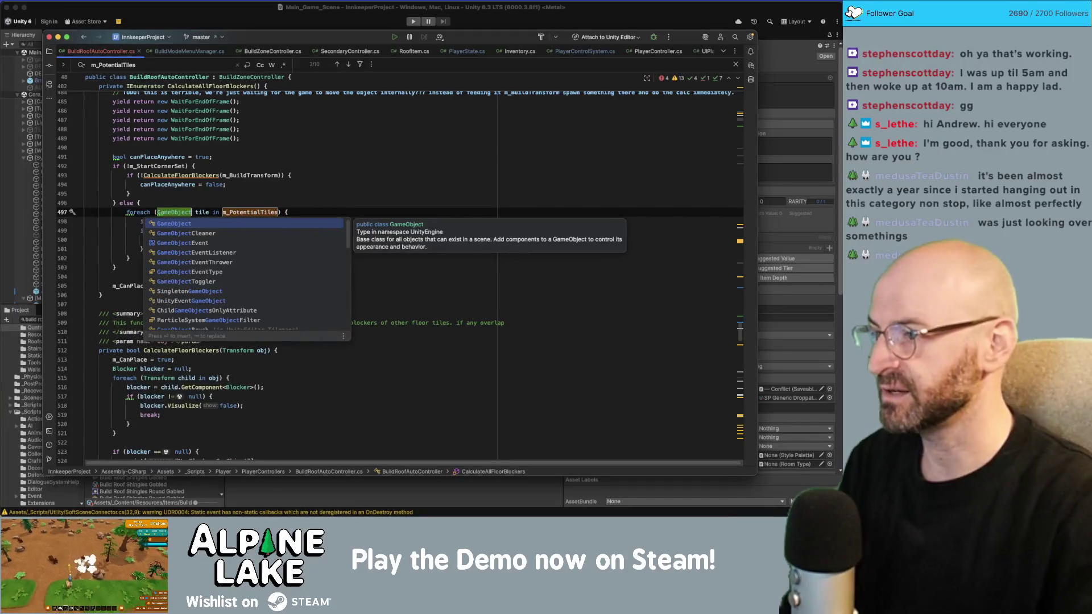
left_click(237, 188)
left_click(244, 212)
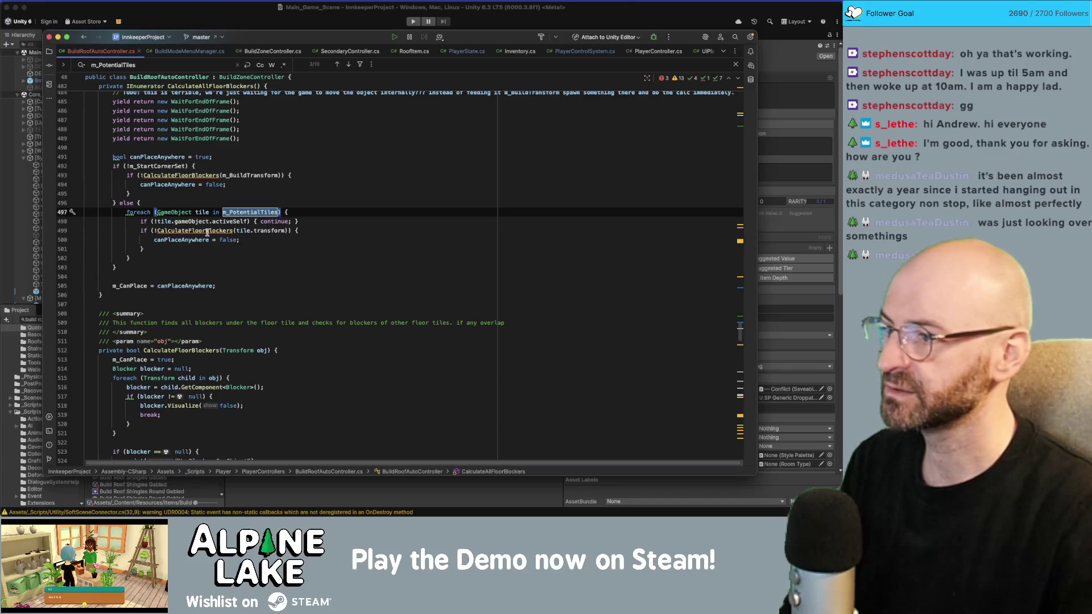
left_click(231, 232, "super")
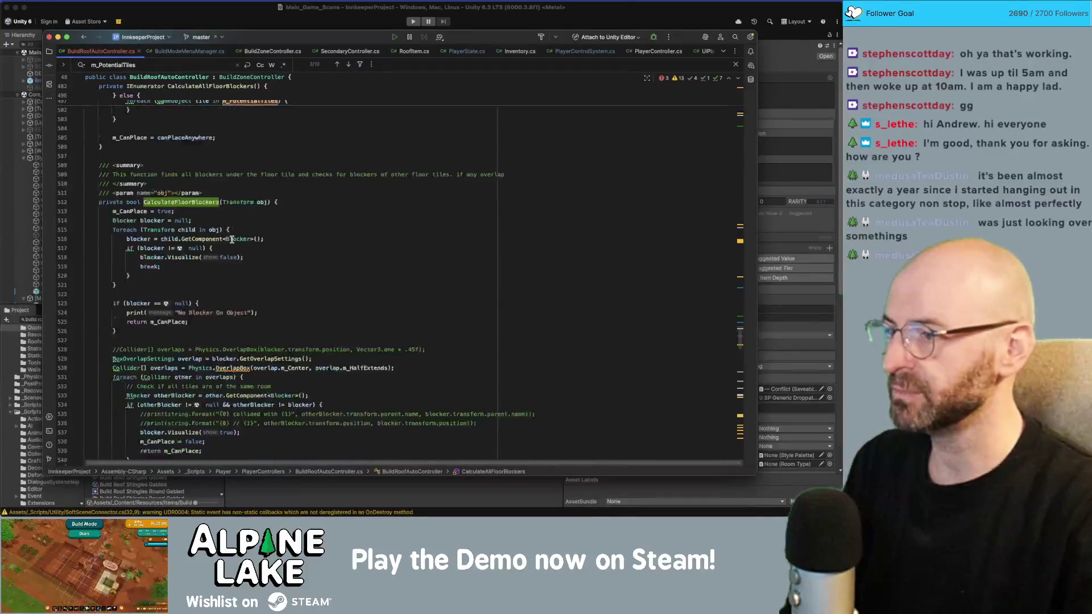
key("super+bracketleft")
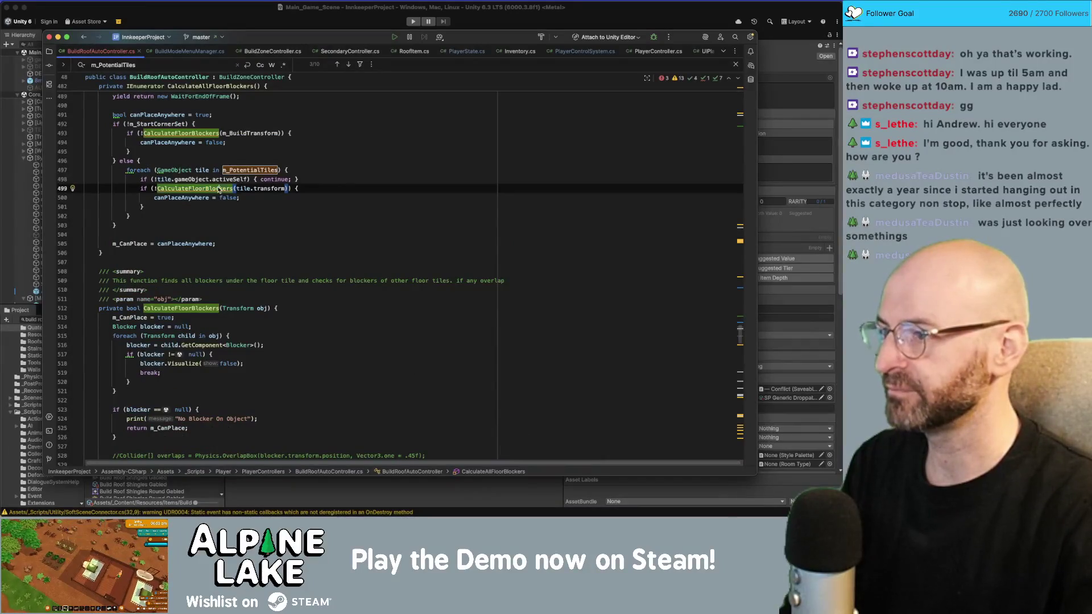
left_click(245, 189)
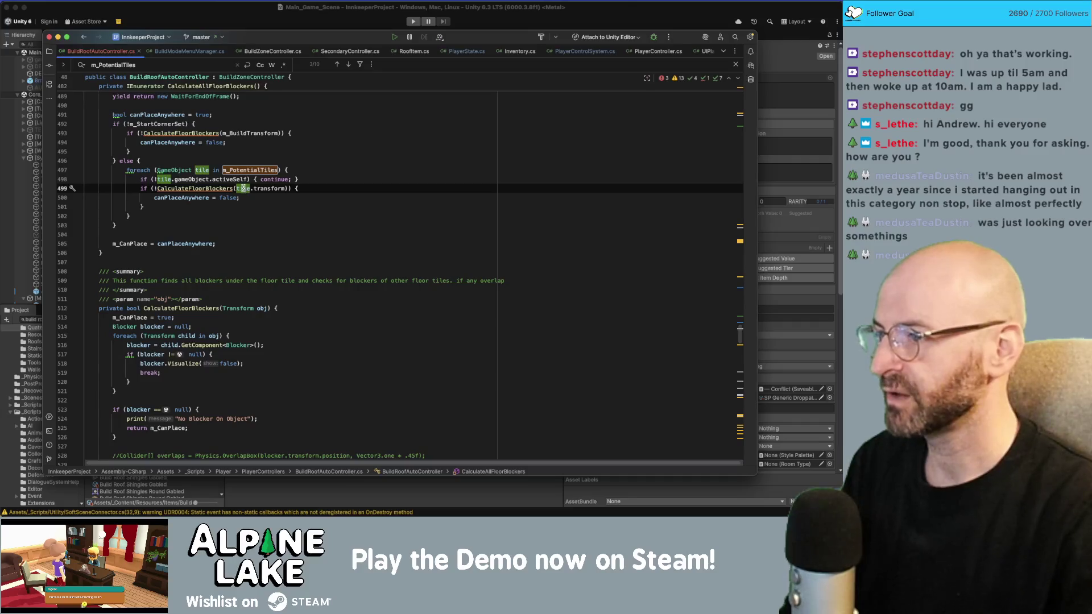
double_click(250, 170)
Change the loop variable to GameObject tile and comment out its SetVisualRotation call.
key("super+f")
key("Return")
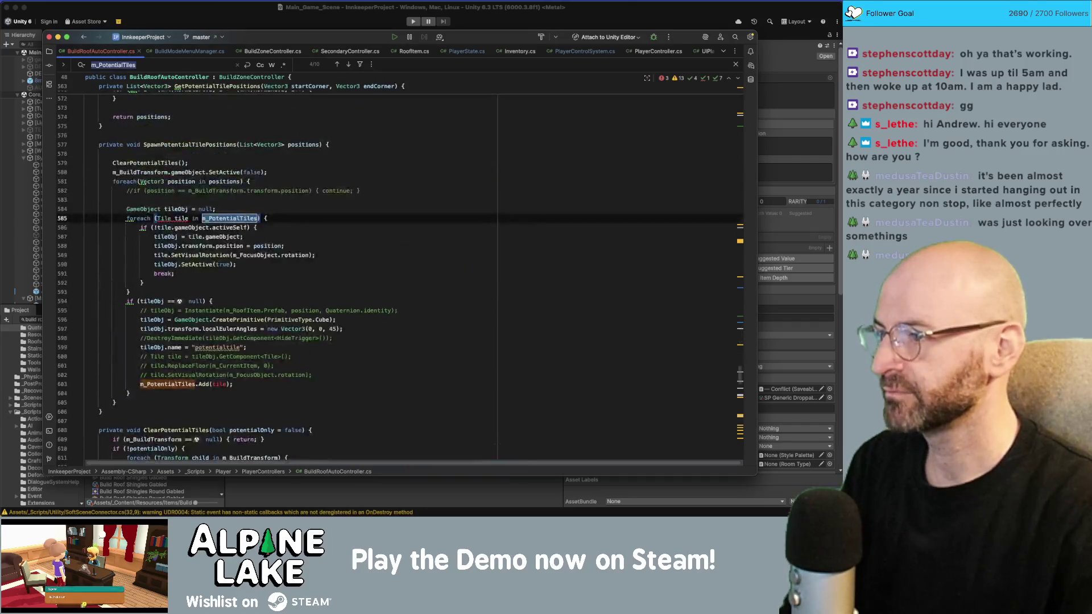
left_click_drag(156, 218, 188, 219)
type("GameObjec")
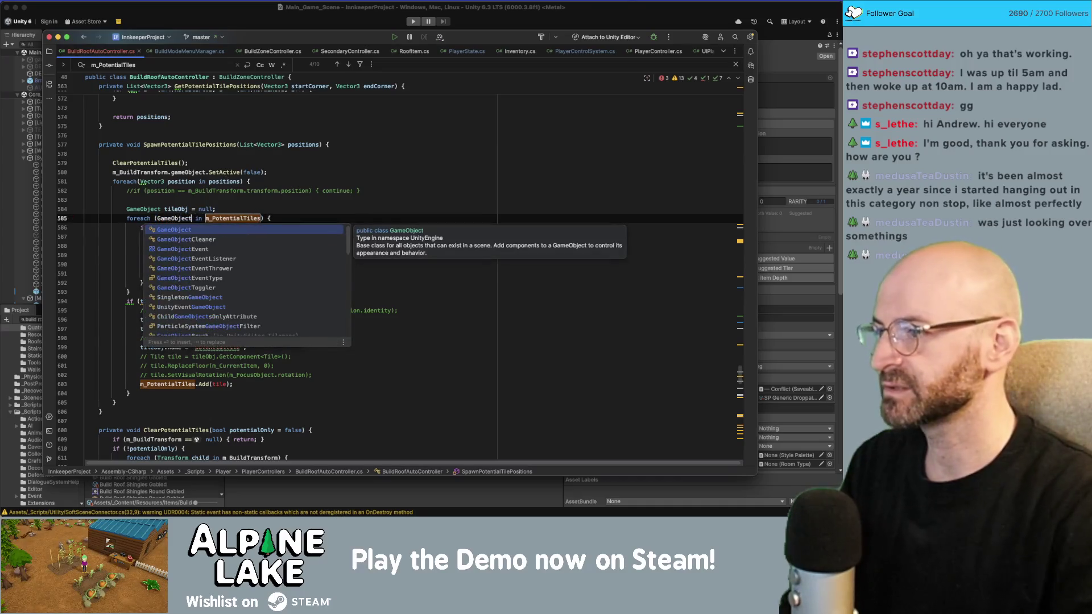
key("Return")
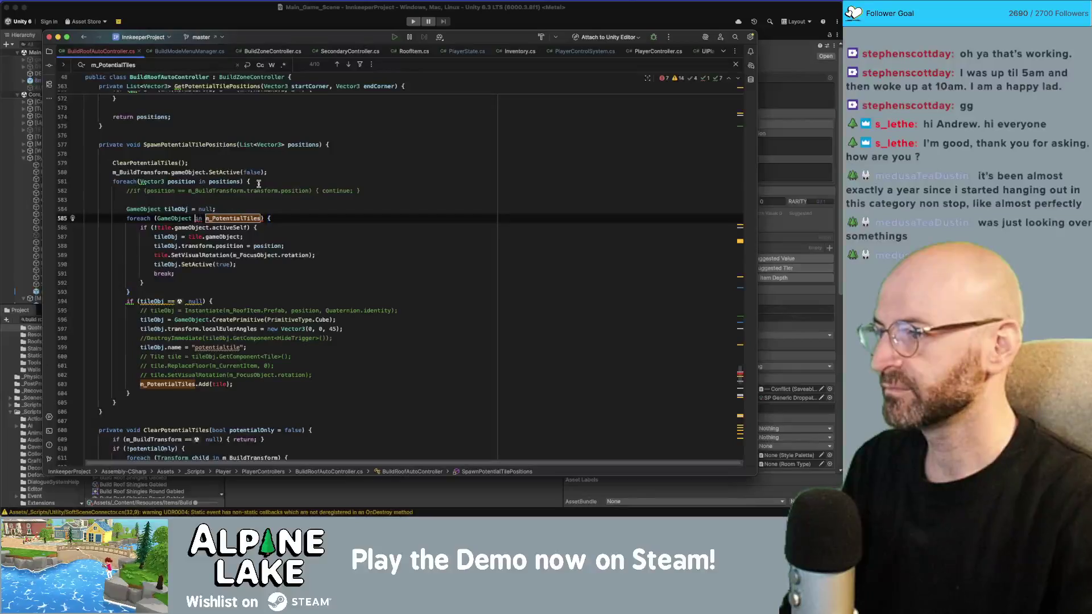
type("tile")
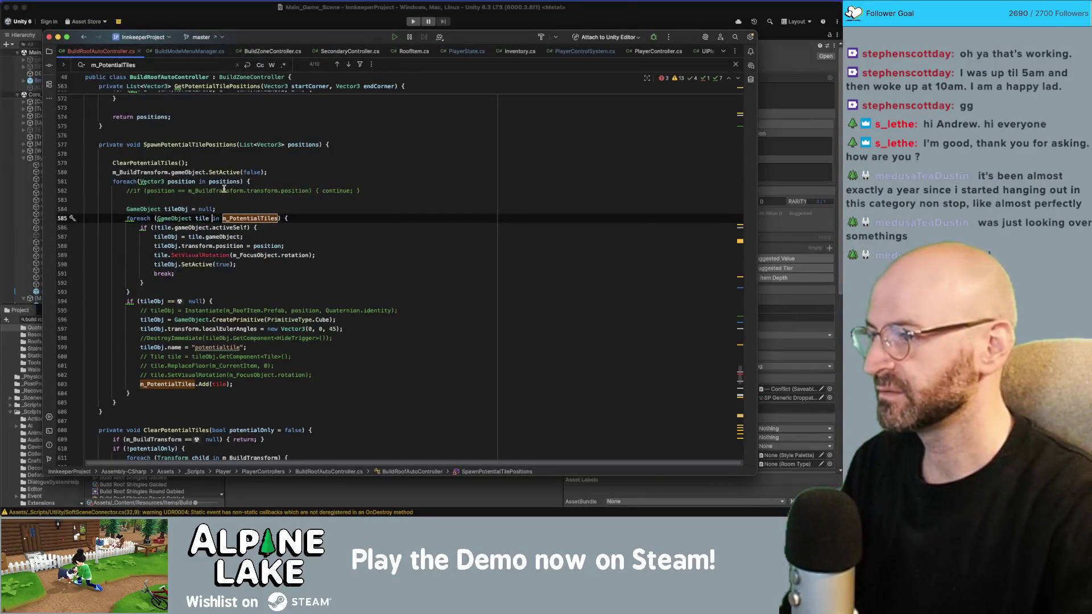
left_click(200, 256)
key("super+slash")
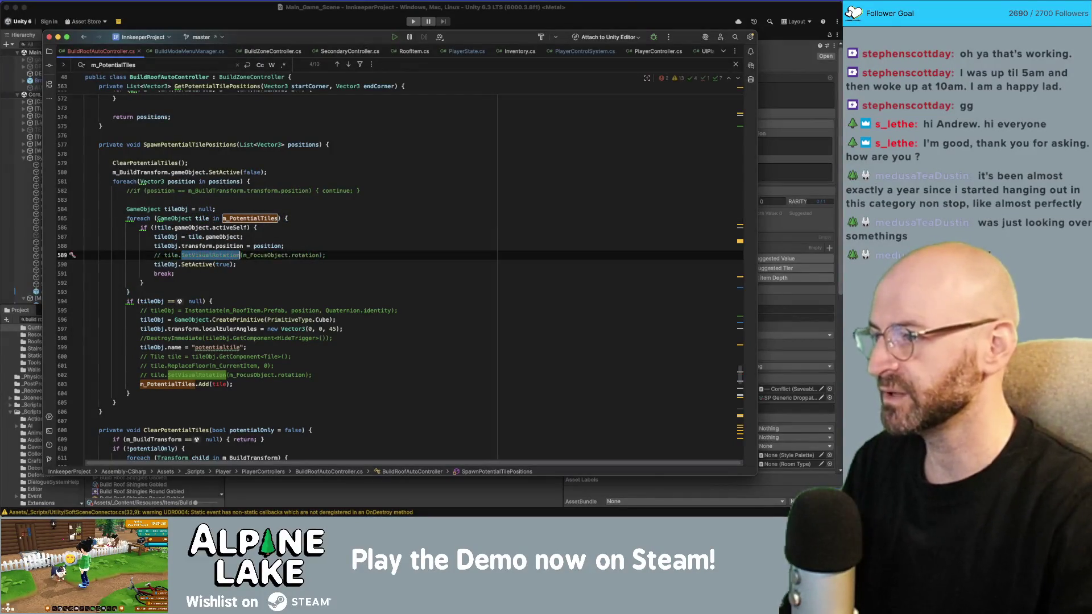
Change m_PotentialTiles.Add(tile) to Add(tileObj) and add a blank line below the rotation line.
left_click(214, 383)
double_click(218, 384)
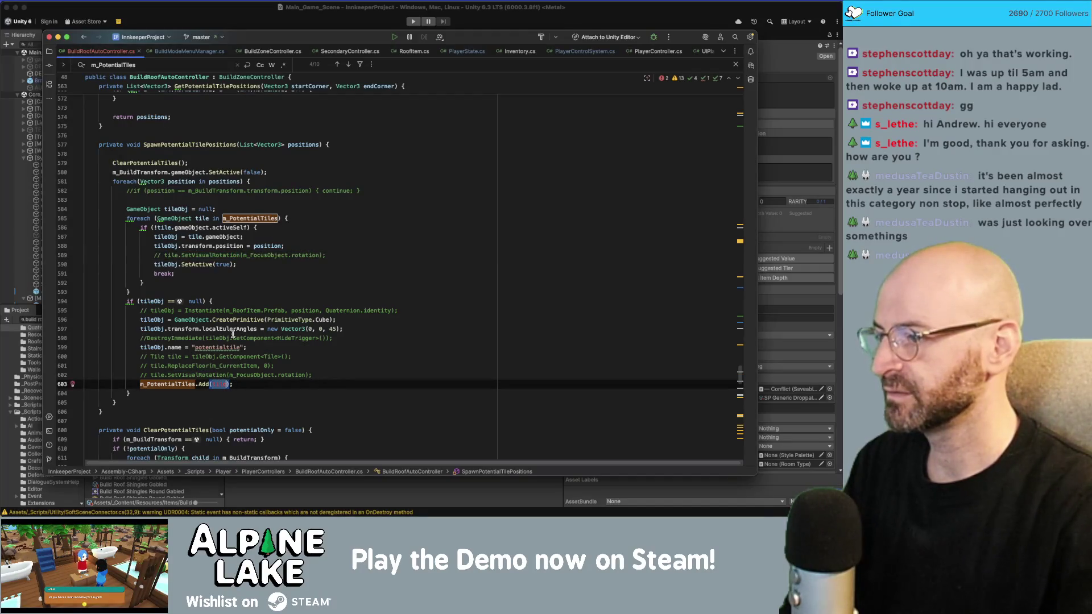
type("tileObj")
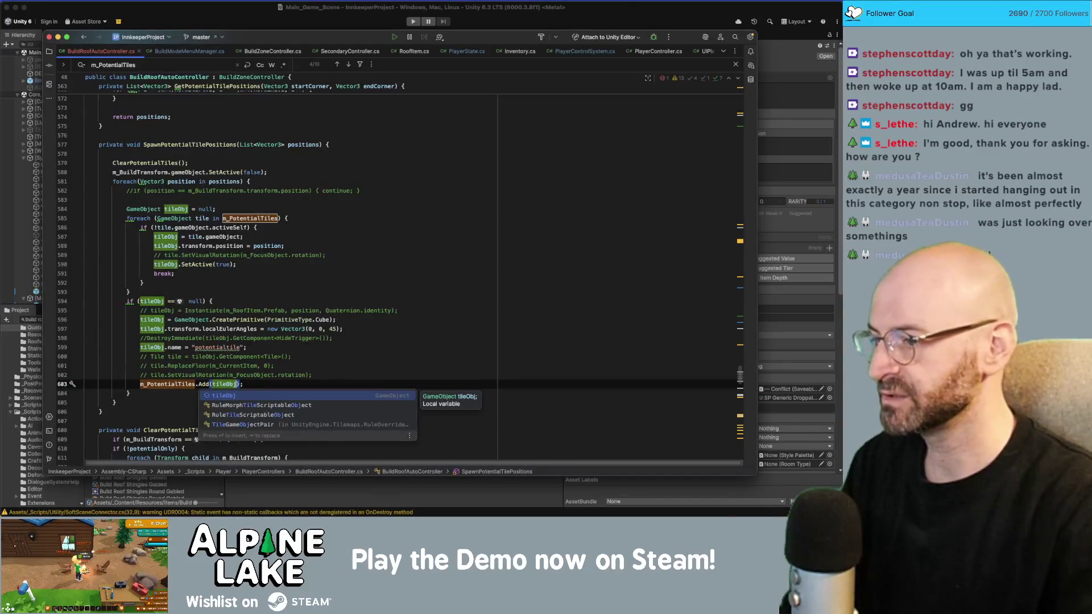
key("Escape")
left_click(377, 326)
key("Return")
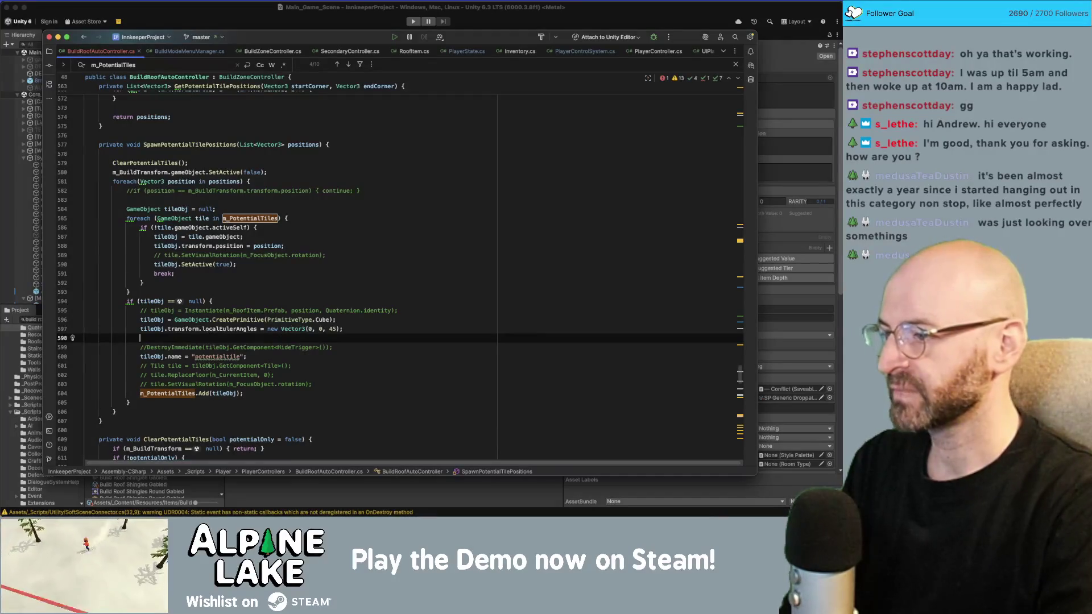
Declare the child as a new GameObject() rather than a CreatePrimitive call.
type("GameObc")
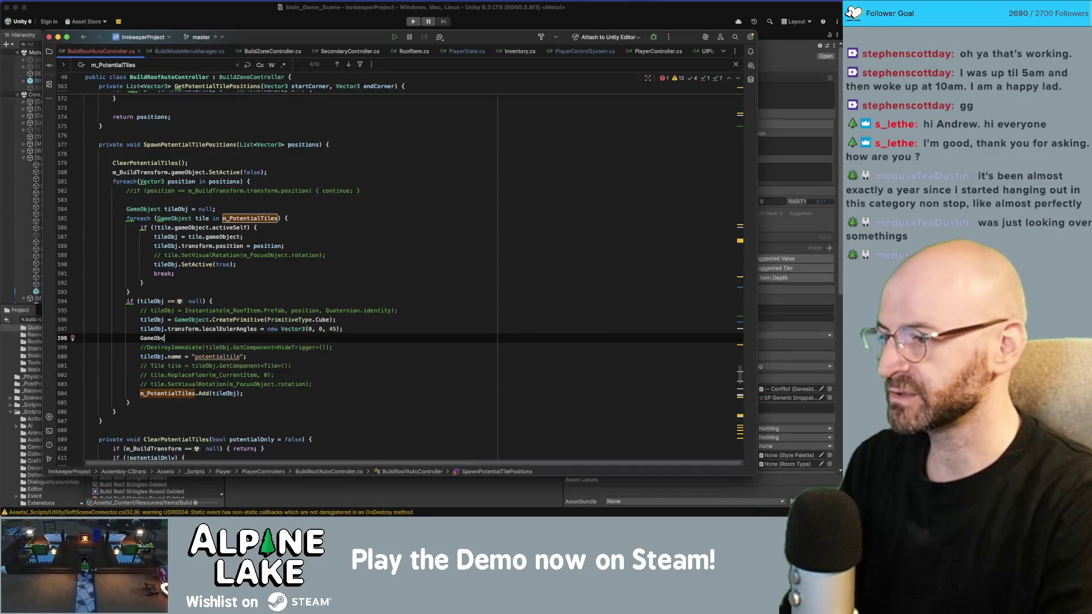
key("BackSpace")
type("ject child =")
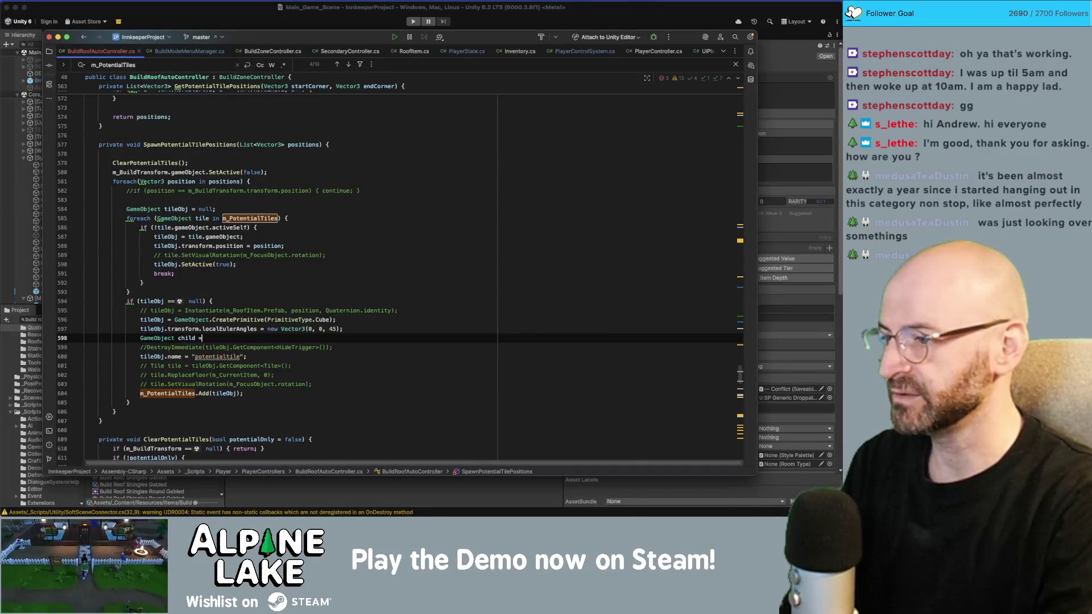
type(" GameObject.c")
key("Return")
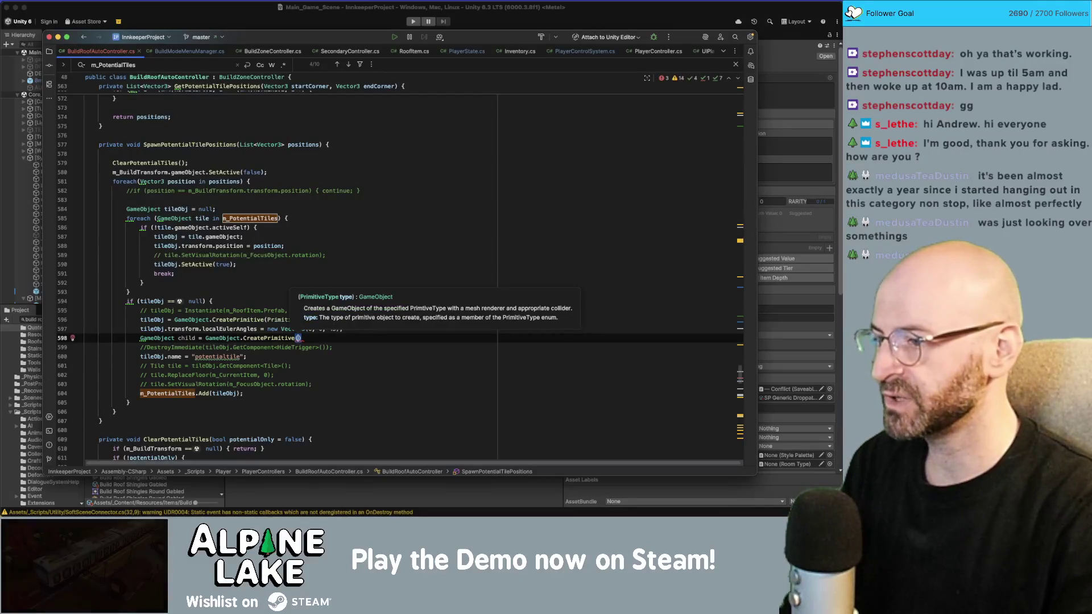
key("Escape")
key("super+z")
type("re")
key("Return")
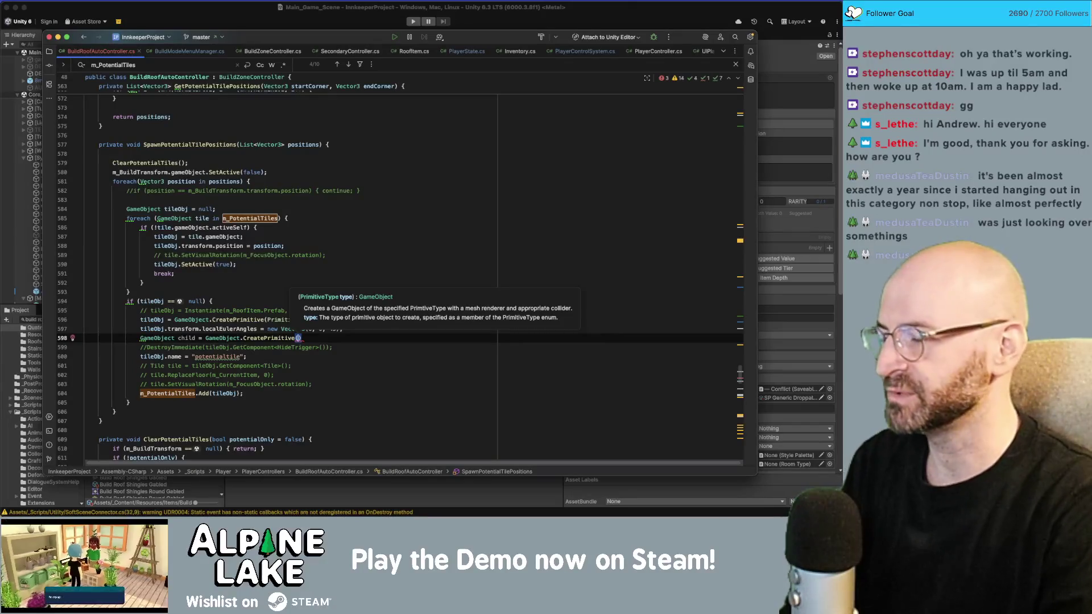
key("Escape")
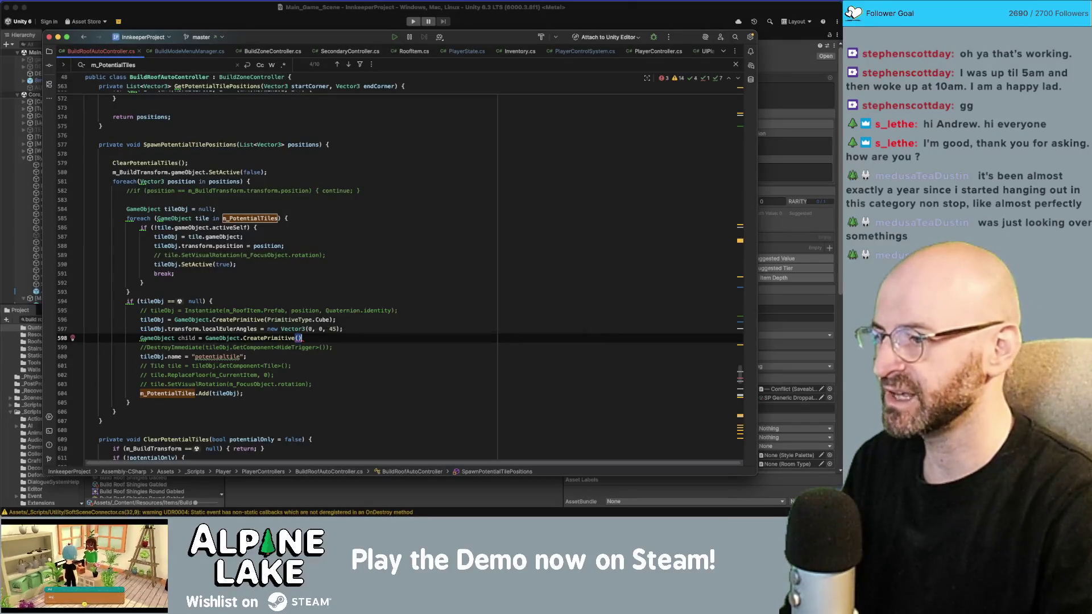
key("alt+BackSpace")
key("alt+BackSpace")
key("alt+BackSpace")
type("bew GameObject")
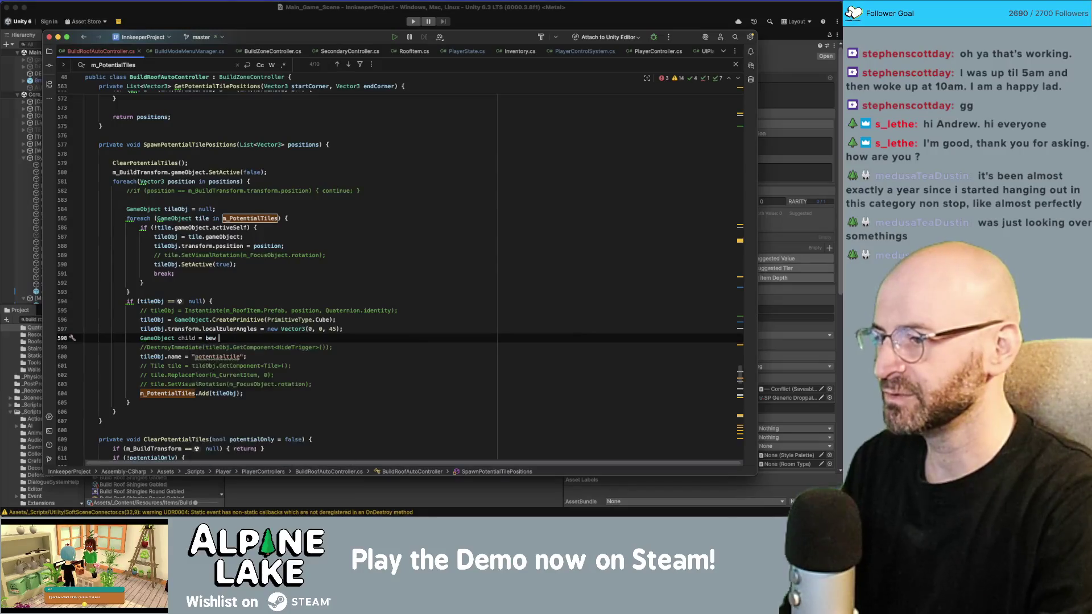
key("alt+BackSpace")
key("alt+BackSpace")
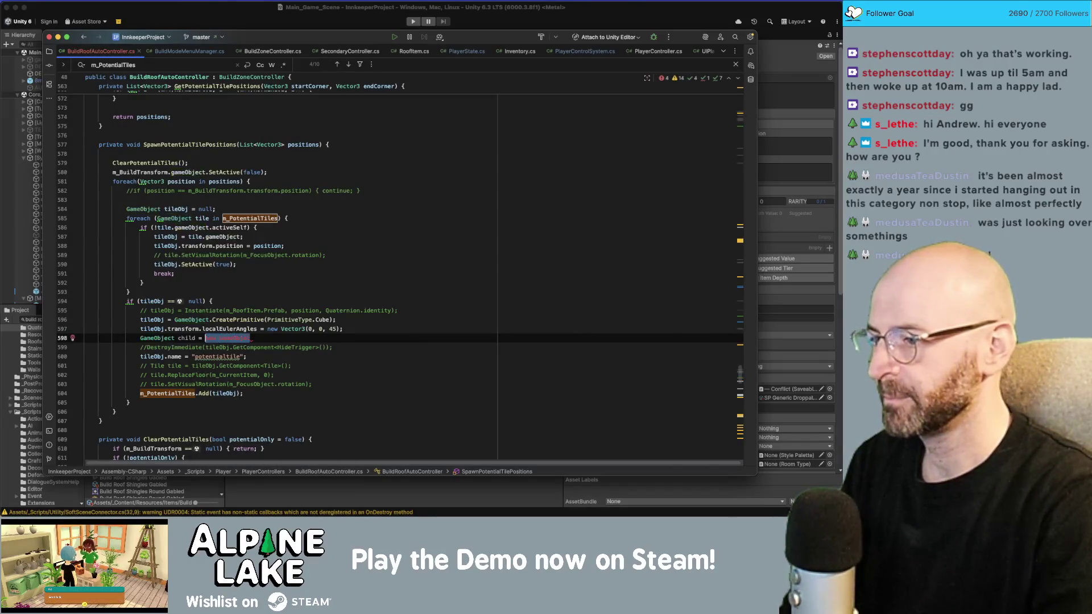
type("new GameO")
key("Return")
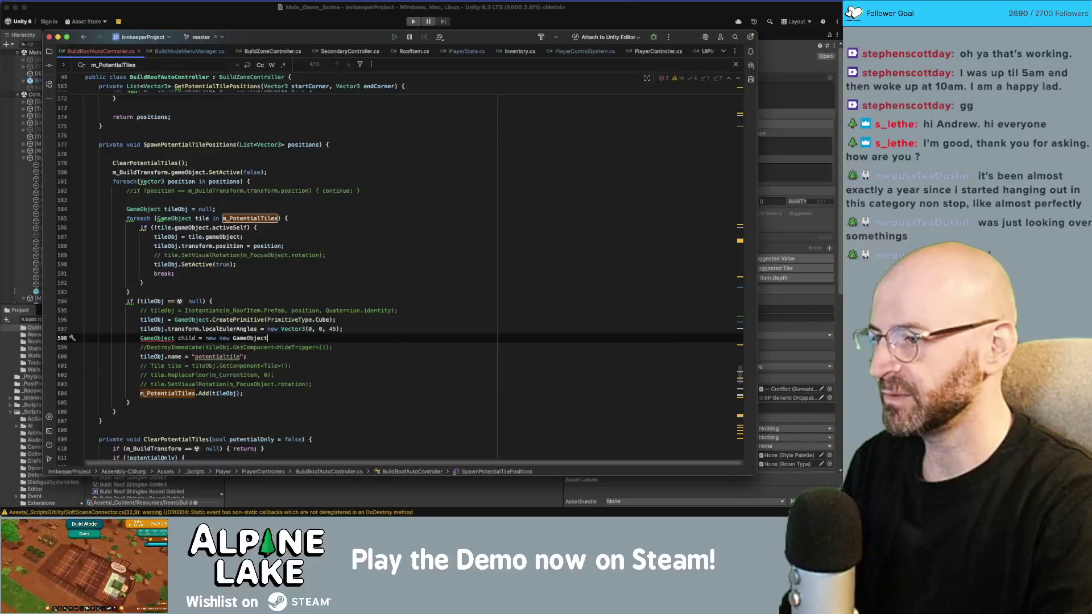
type(";")
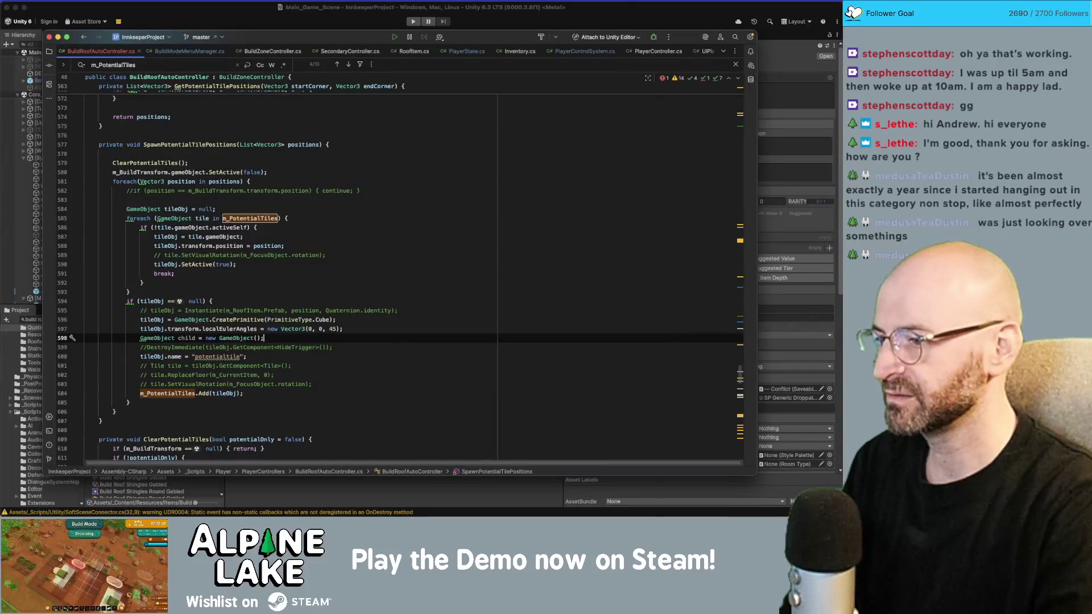
key("Return")
Add BoxCollider and Blocker components to the child object.
type("child.add")
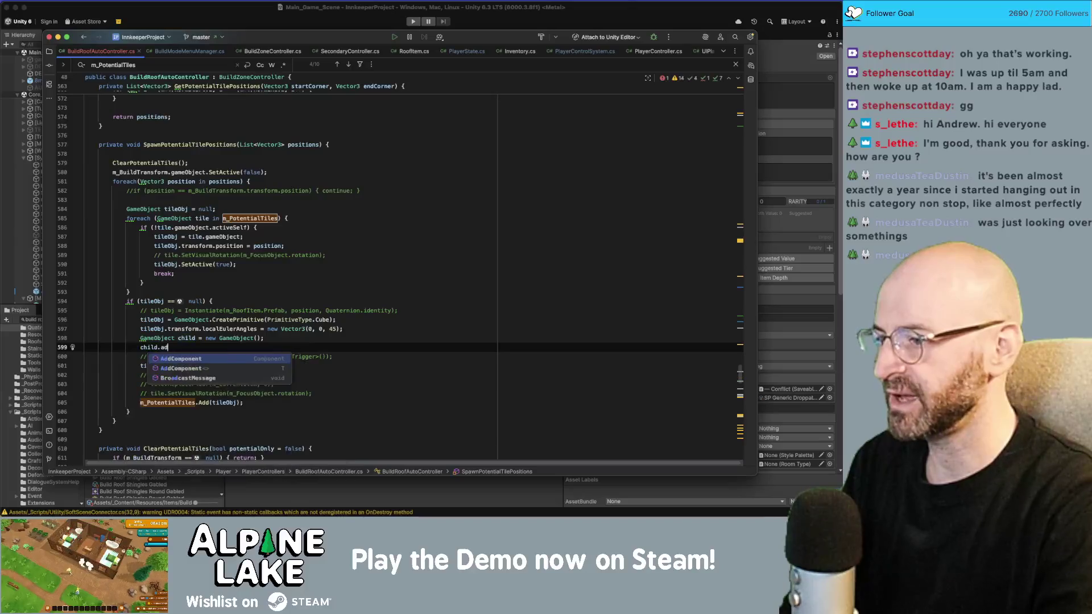
key("Return")
type("BoxCollider")
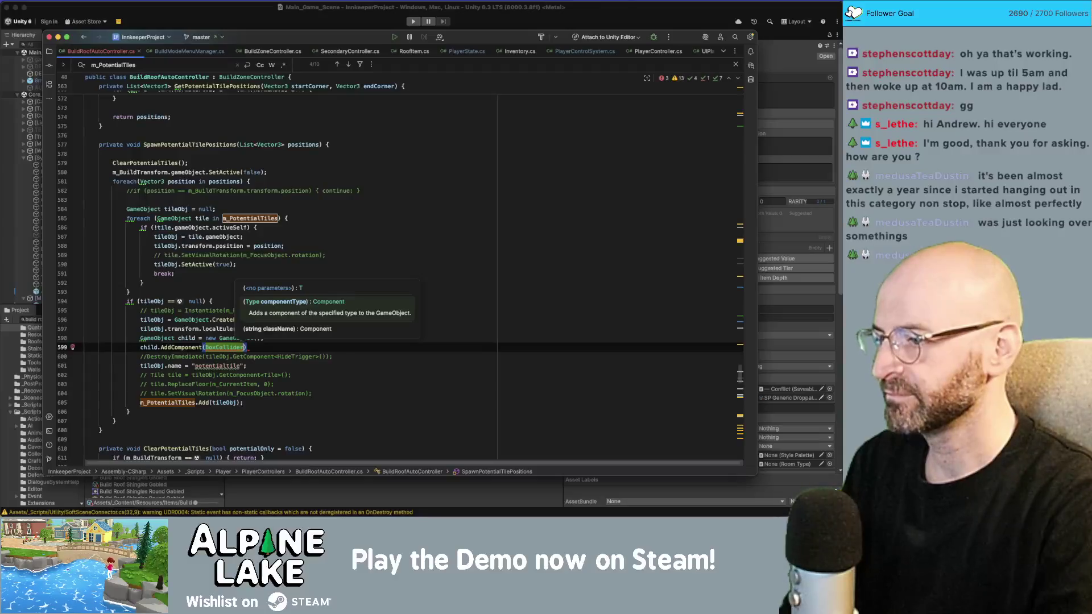
type("typeof(BoxCollider);")
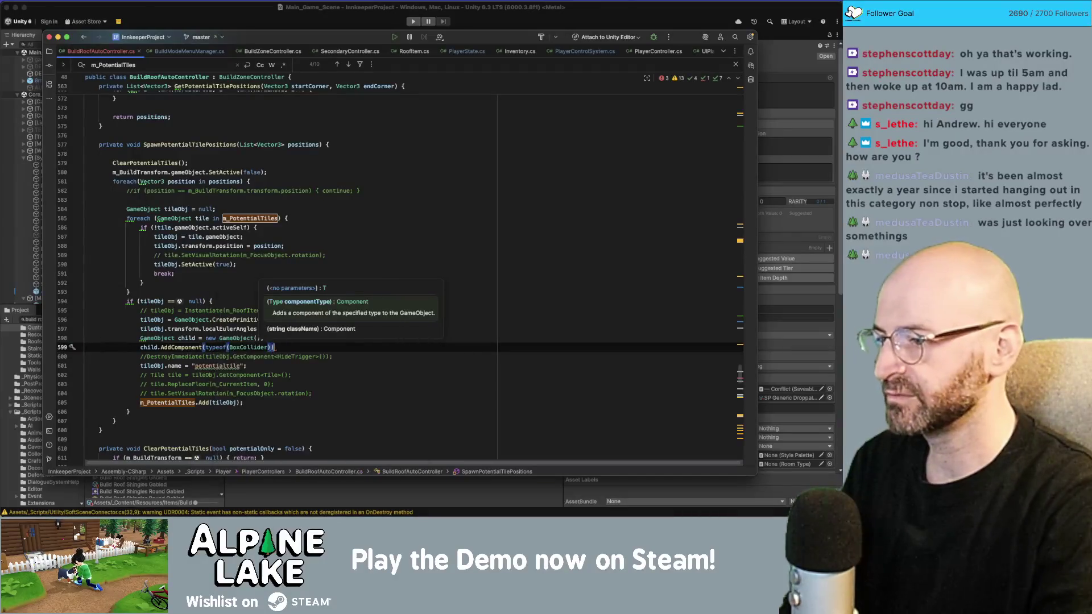
key("Return")
type("child.add")
key("Return")
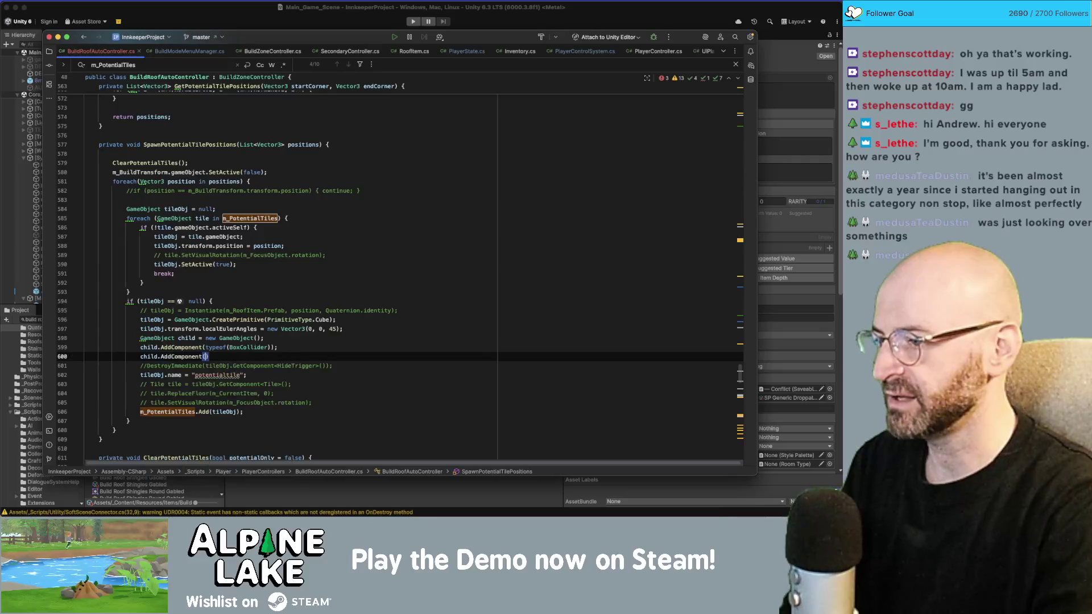
key("Return")
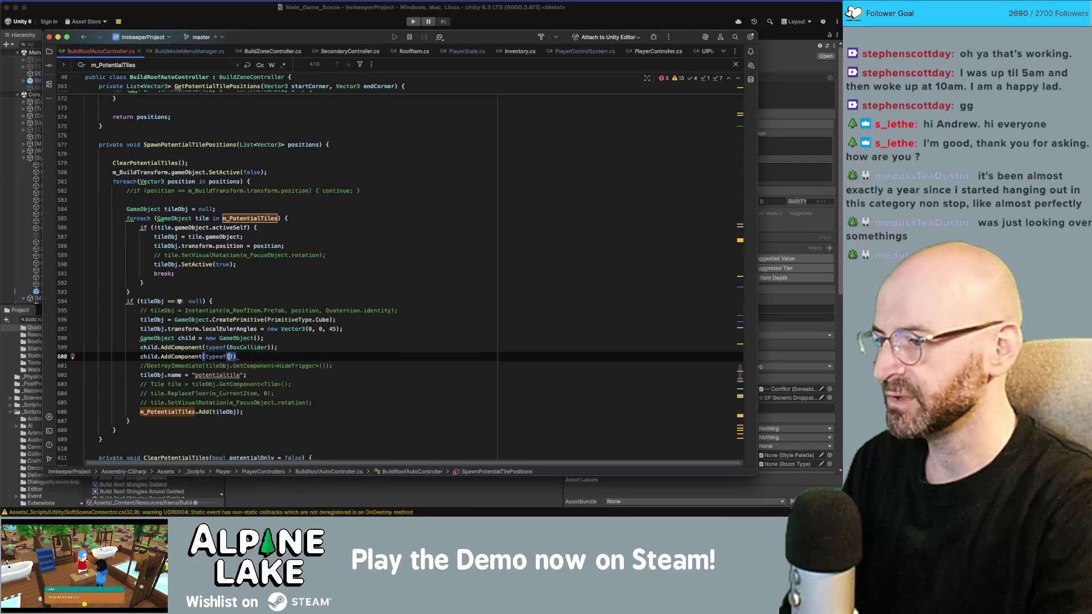
type("Blocker")
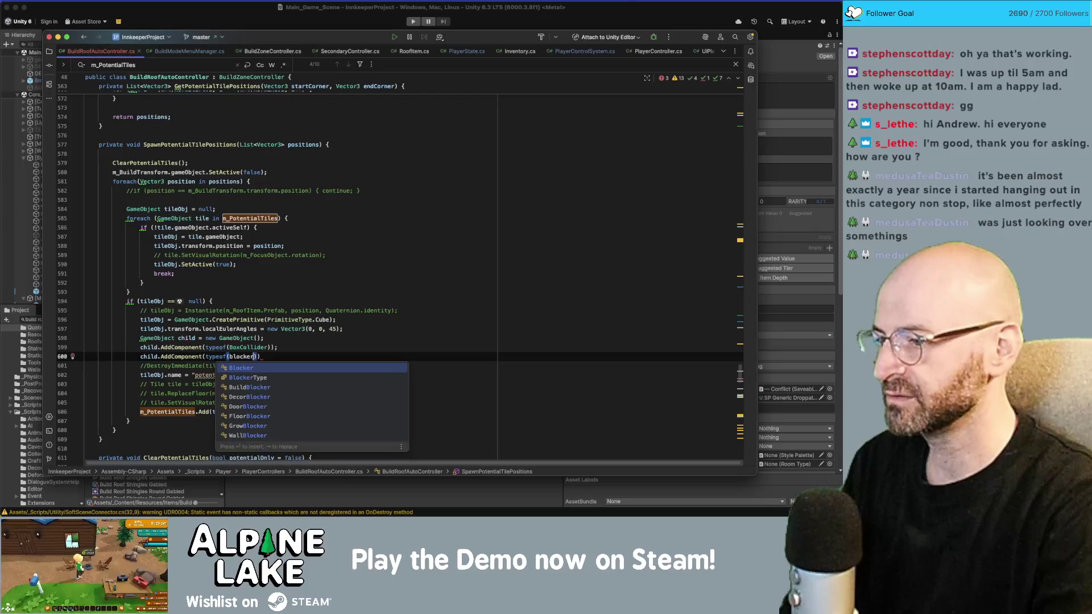
key("Return")
Write child.transform.SetParent(tileObj.transform); after removing an accidentally inserted switch snippet.
type("child.transform.setpare")
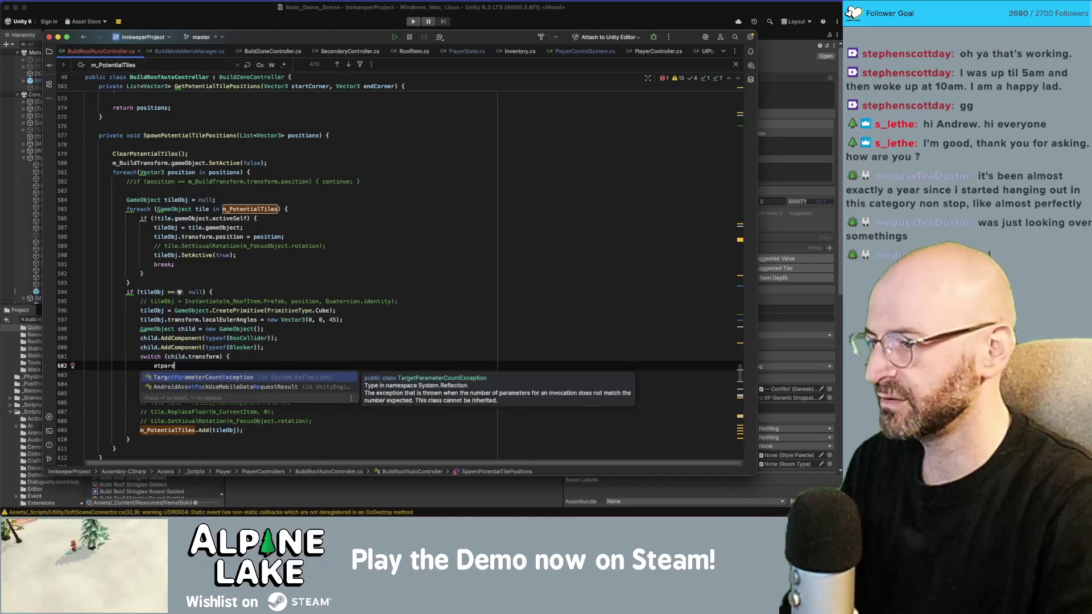
key("alt+Up")
key("alt+Up")
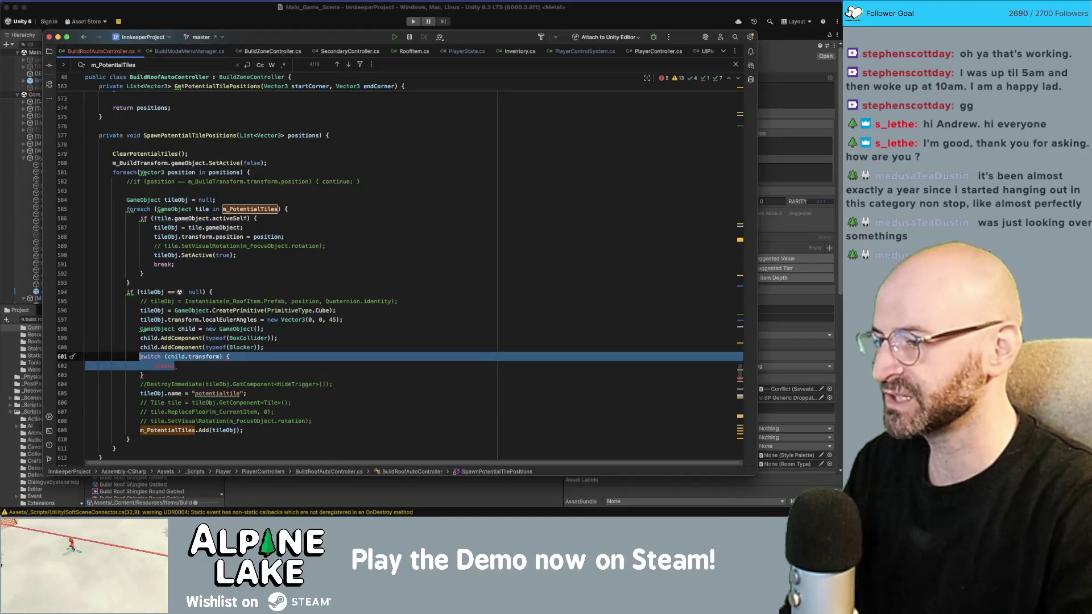
key("Left")
key("Delete")
key("Delete")
key("Delete")
key("Down")
key("Down")
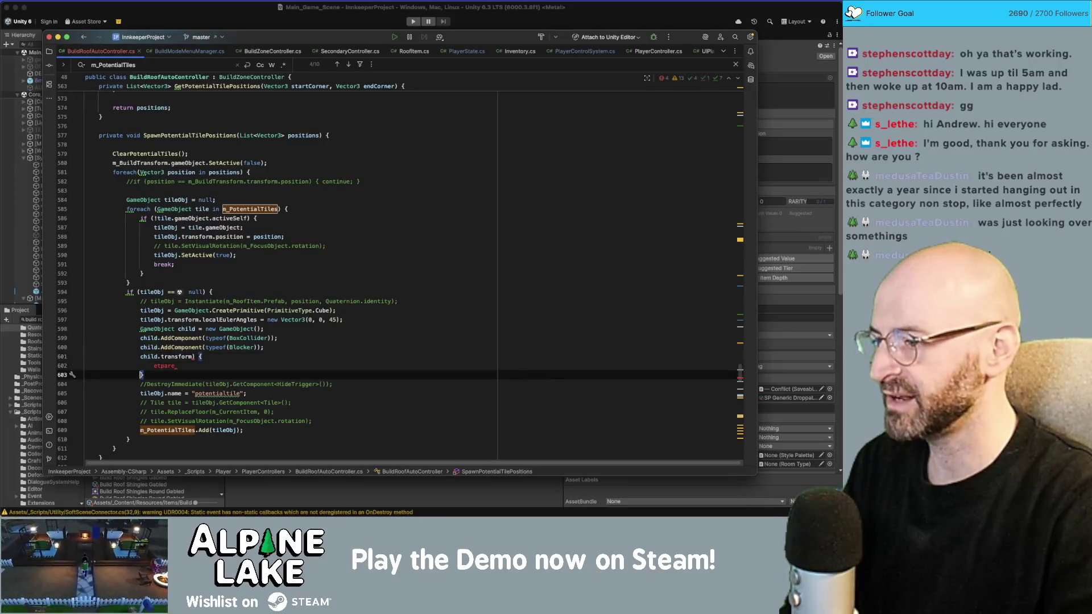
key("shift+Up")
key("shift+Up")
key("BackSpace")
key("BackSpace")
key("BackSpace")
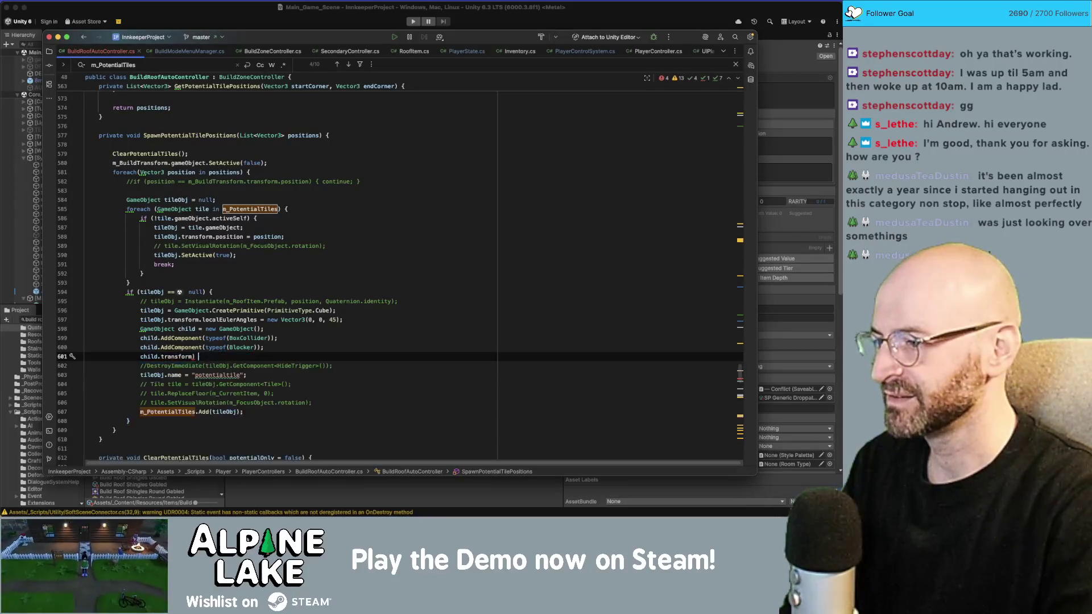
type(".setpare")
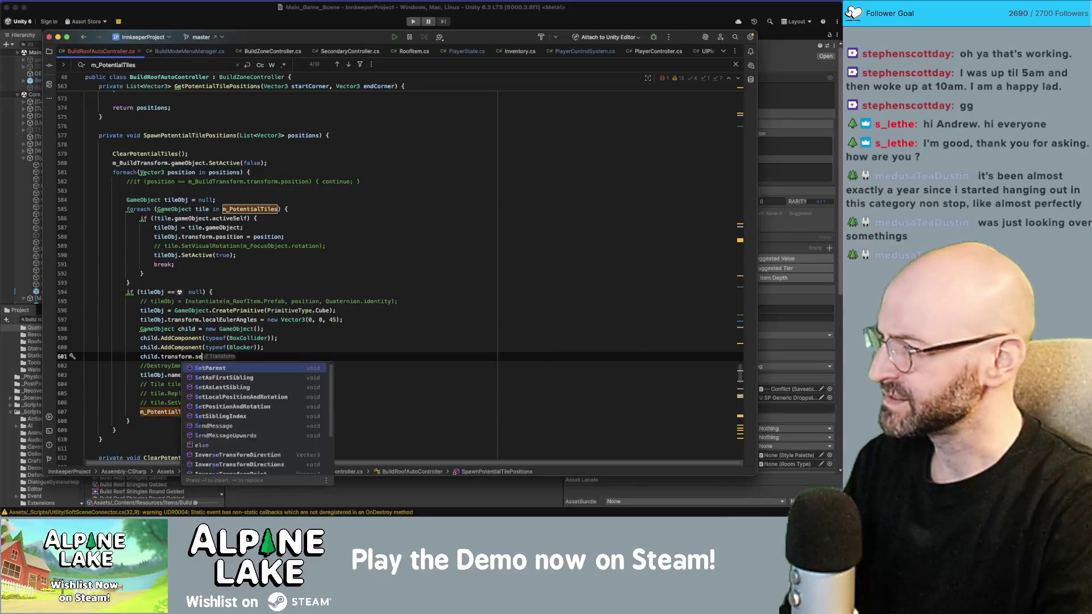
key("Return")
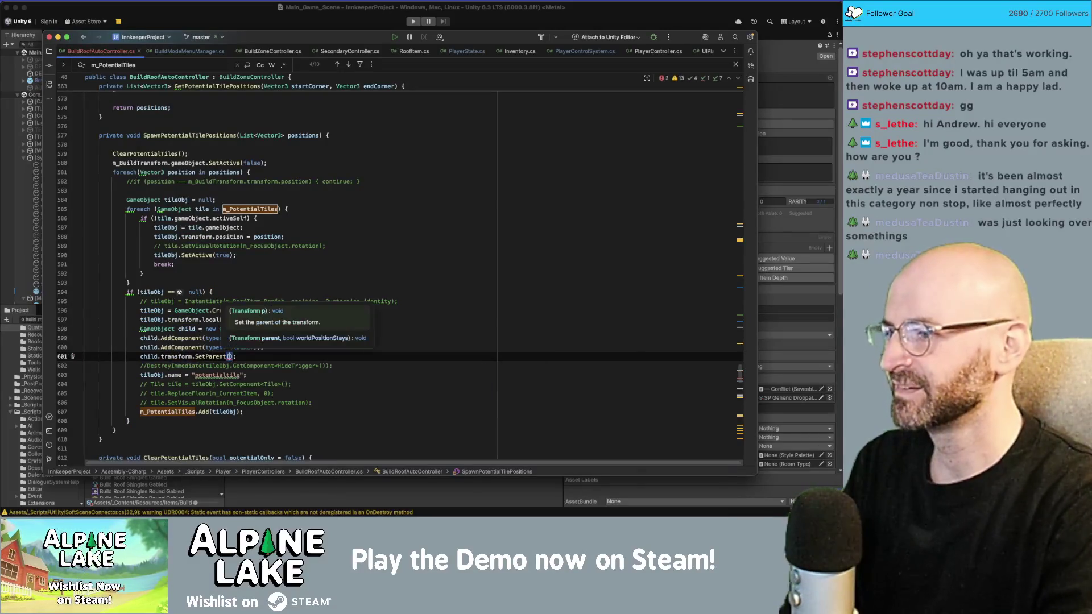
type("tileObj.tra")
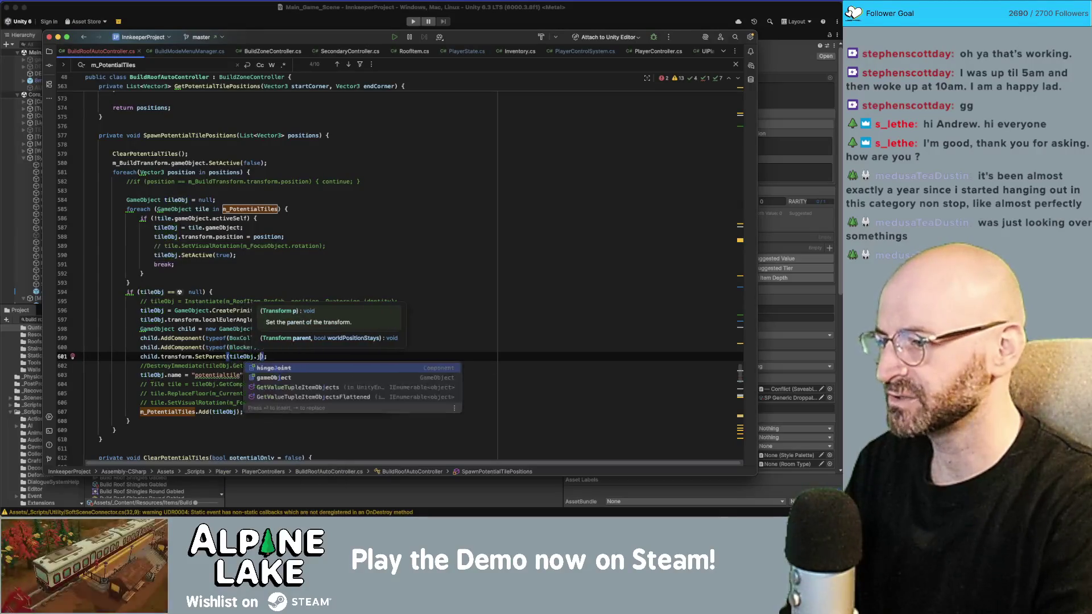
key("Return")
key("End")
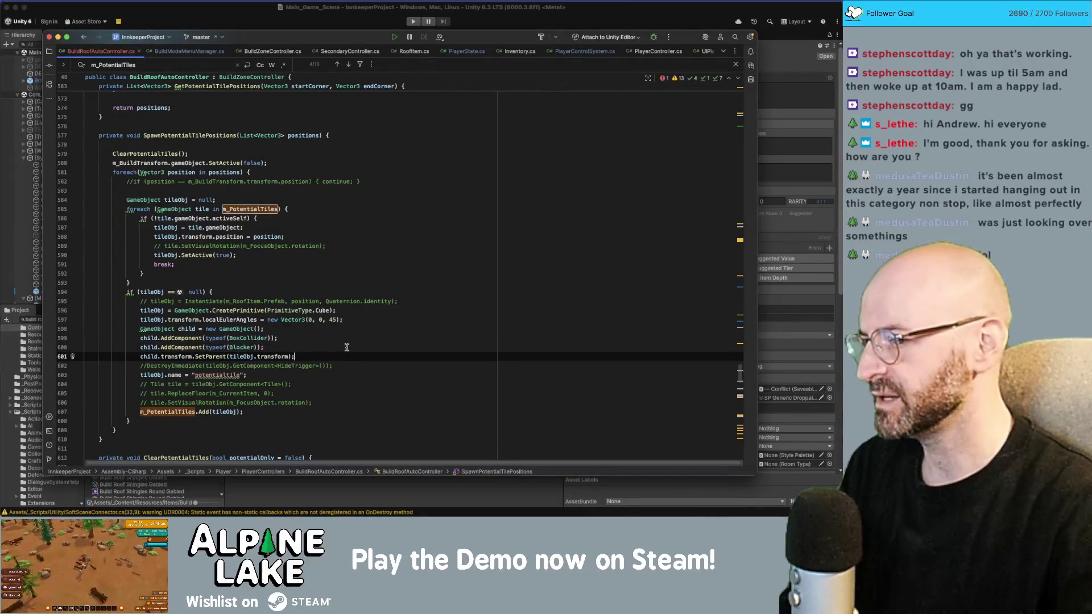
key("Return")
Discard the unfinished child.transform position code and a stray line.
type("child.tran")
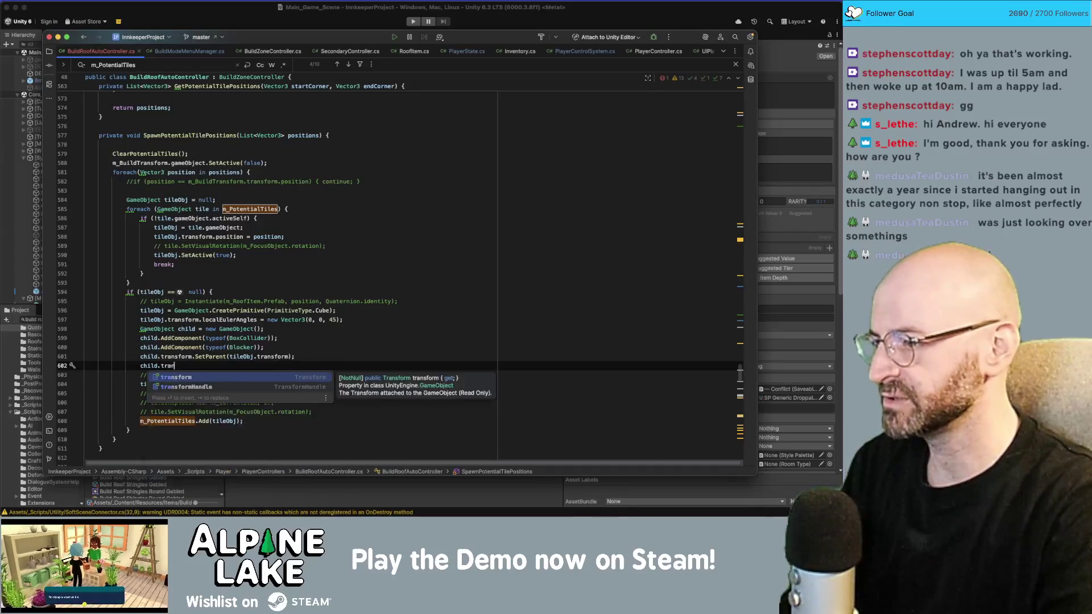
type("sform.setpo")
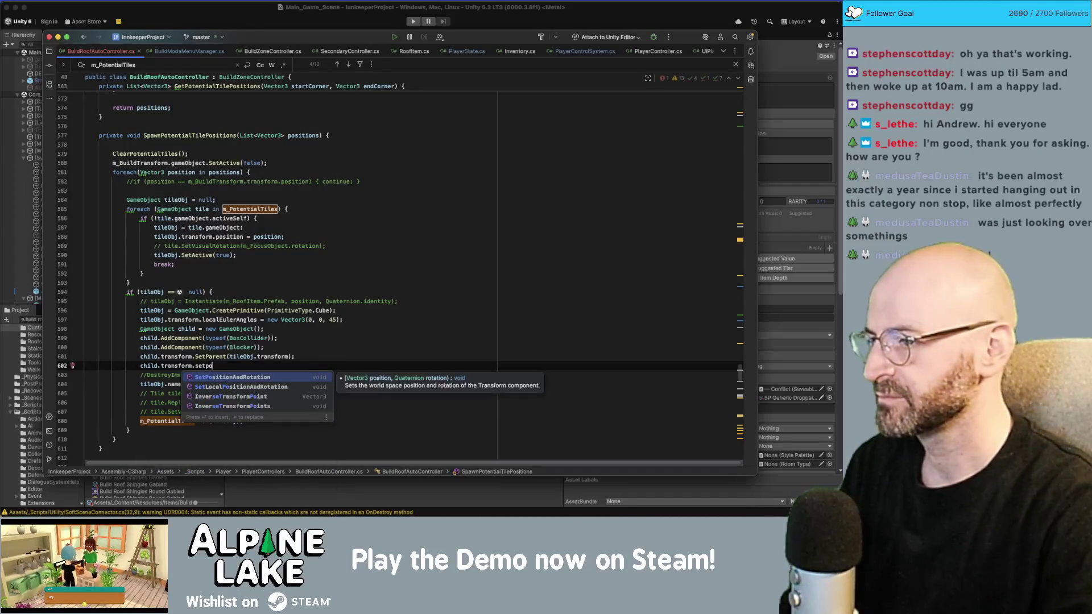
key("Escape")
key("super+z")
key("Up")
key("Up")
key("Up")
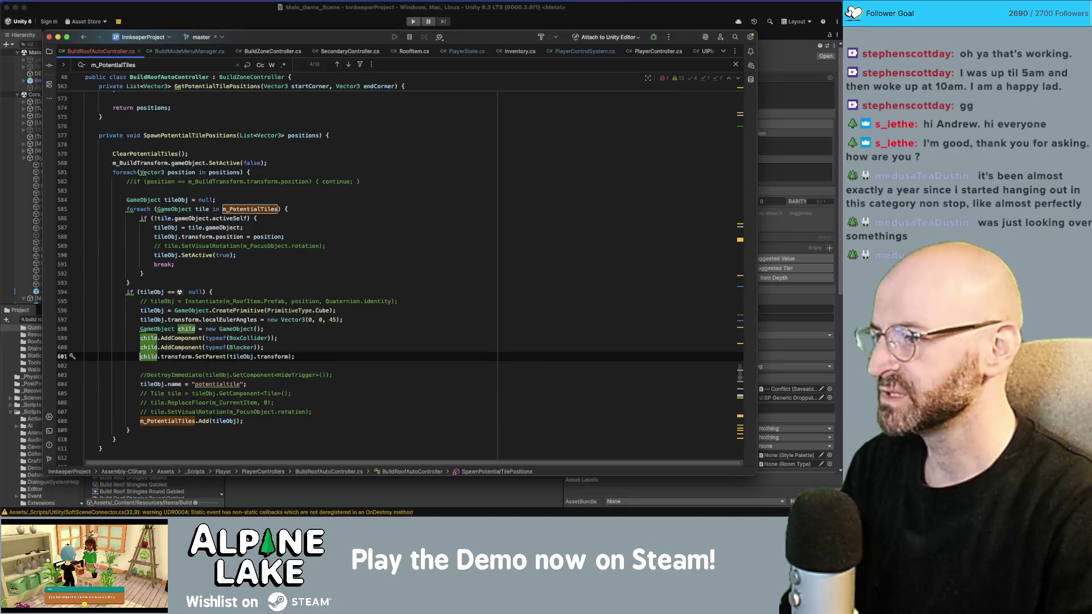
key("Return")
type("tile")
key("Escape")
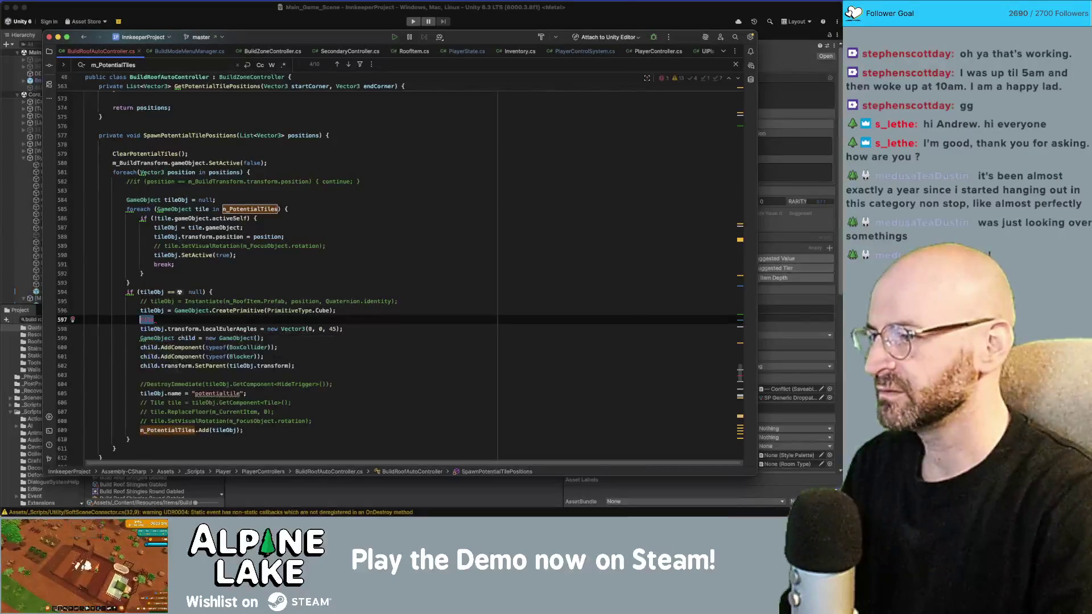
left_click(85, 320)
key("Down")
key("Down")
key("Down")
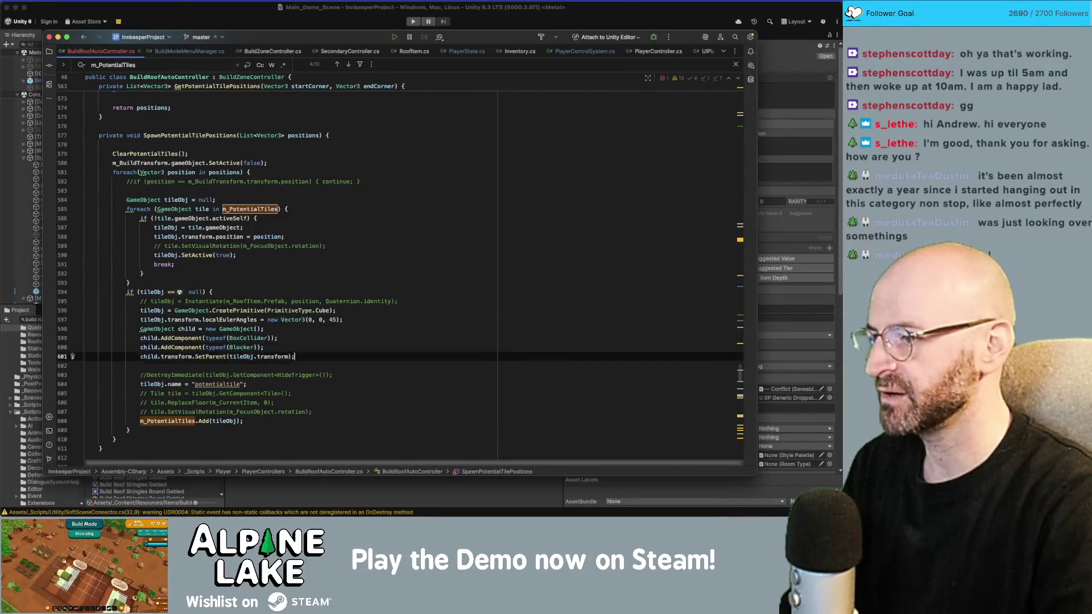
Add tileObj.transform.position = position; after the parenting line.
type("tileObj.pos")
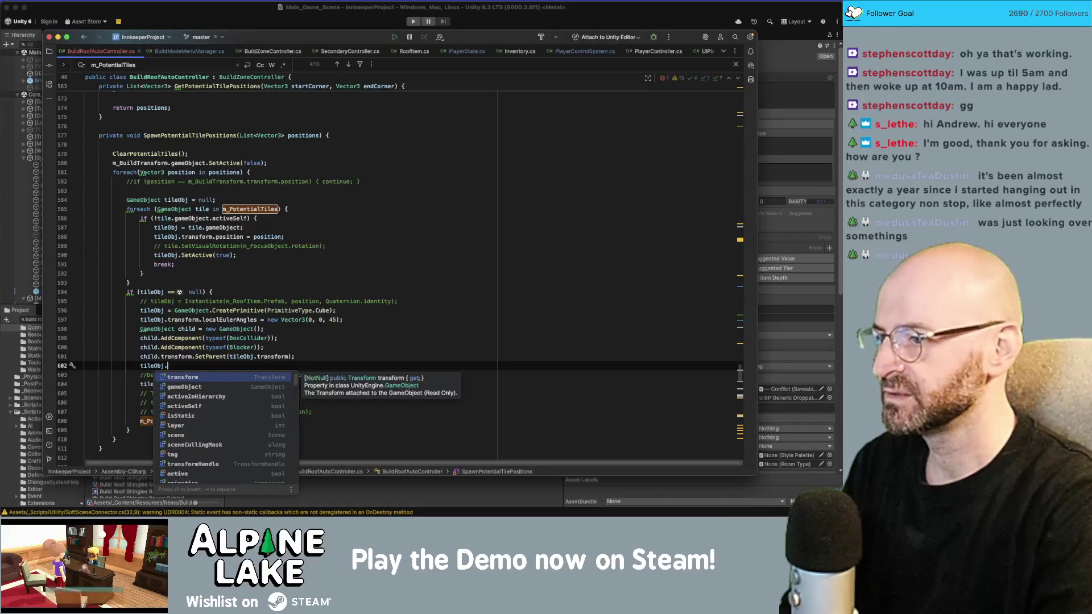
key("Escape")
type("tranf")
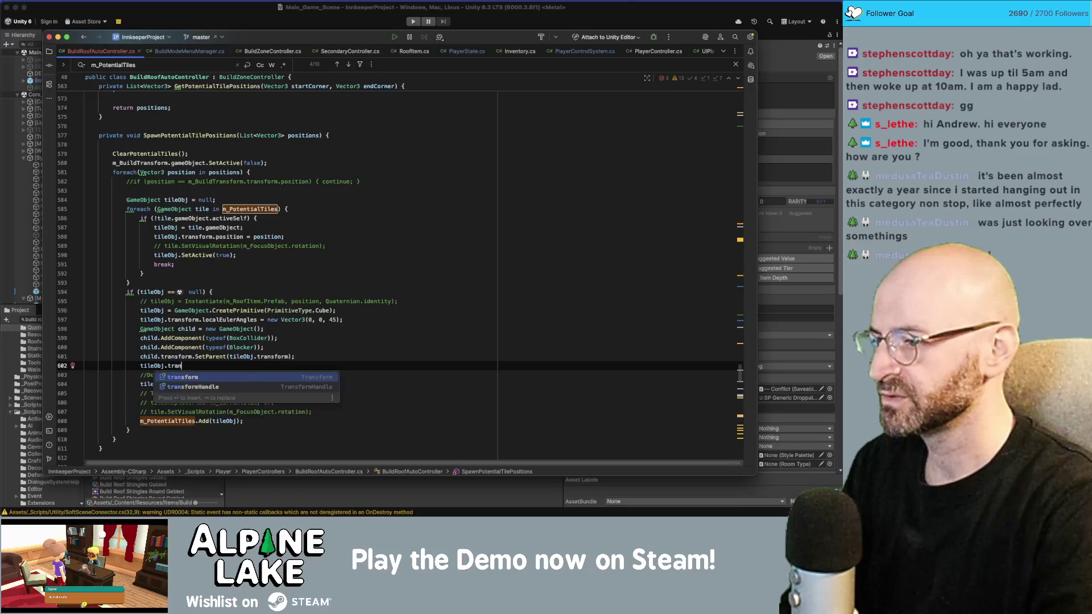
key("Return")
type(".pos")
key("Return")
type("= pos")
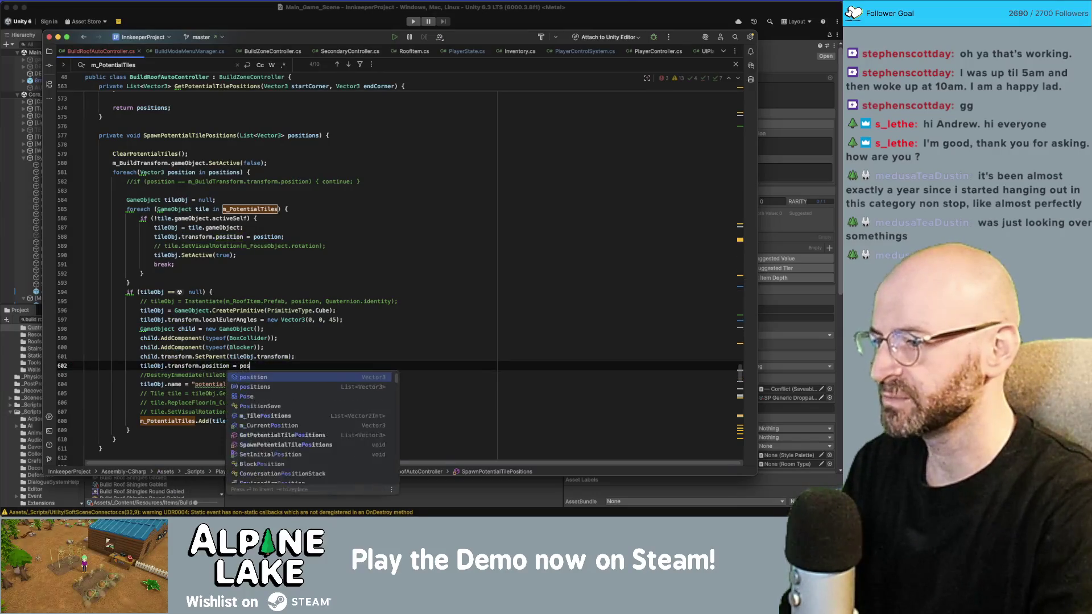
type("ition;")
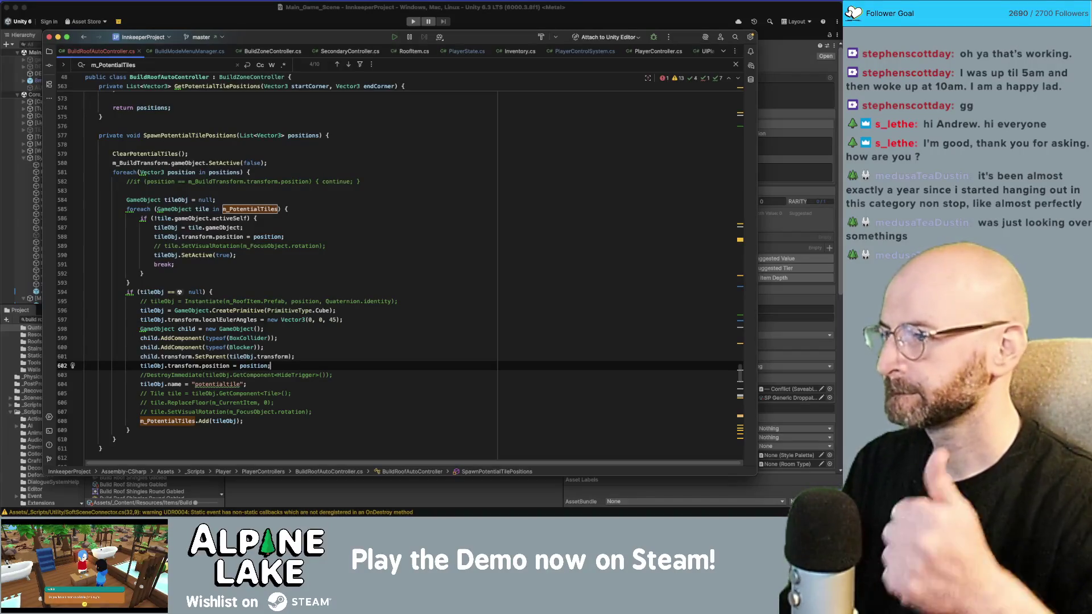
left_click(350, 356)
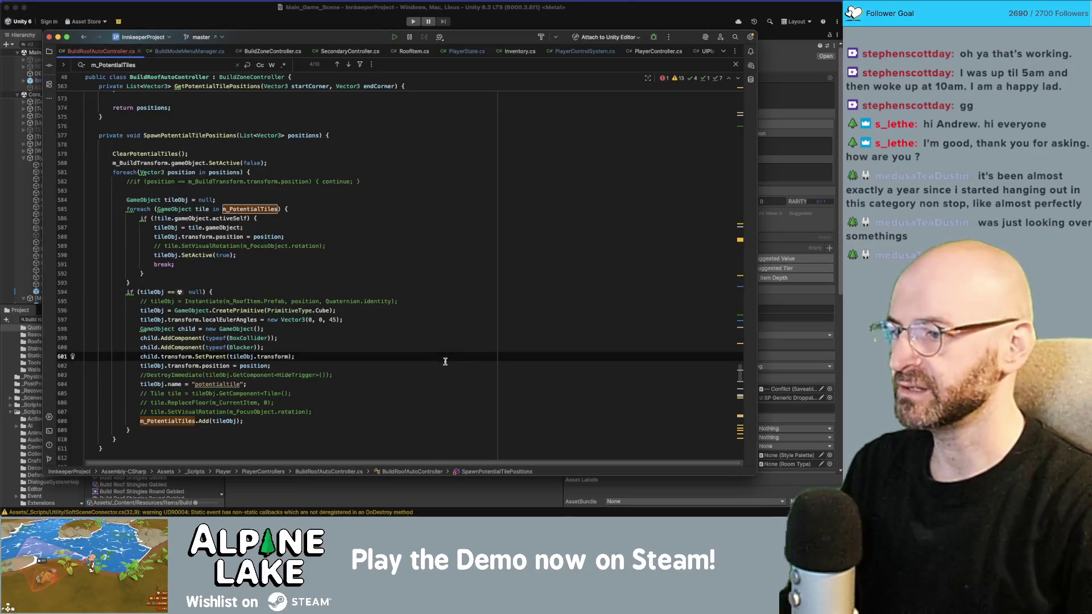
Let Unity recompile the scripts, briefly revisiting the cube rotation line in Rider.
left_click(149, 4)
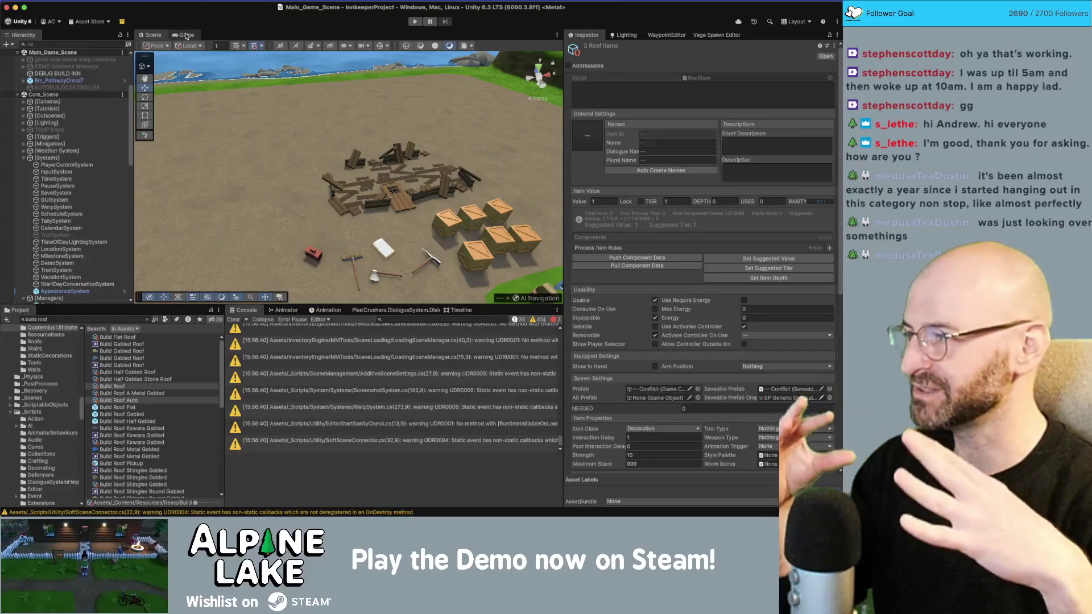
key("super+Tab")
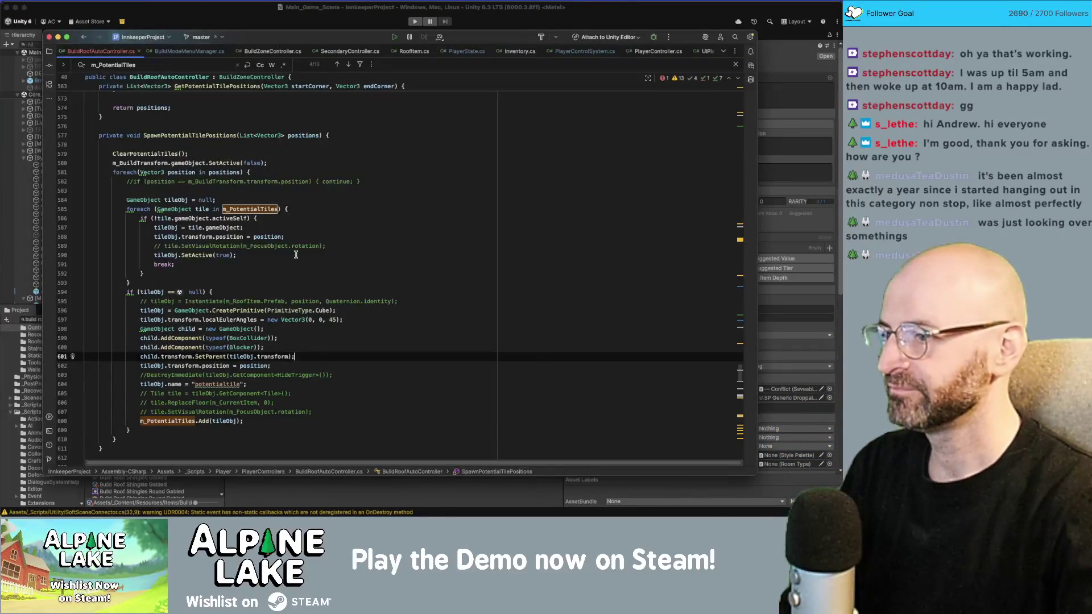
left_click(354, 312)
left_click(355, 317)
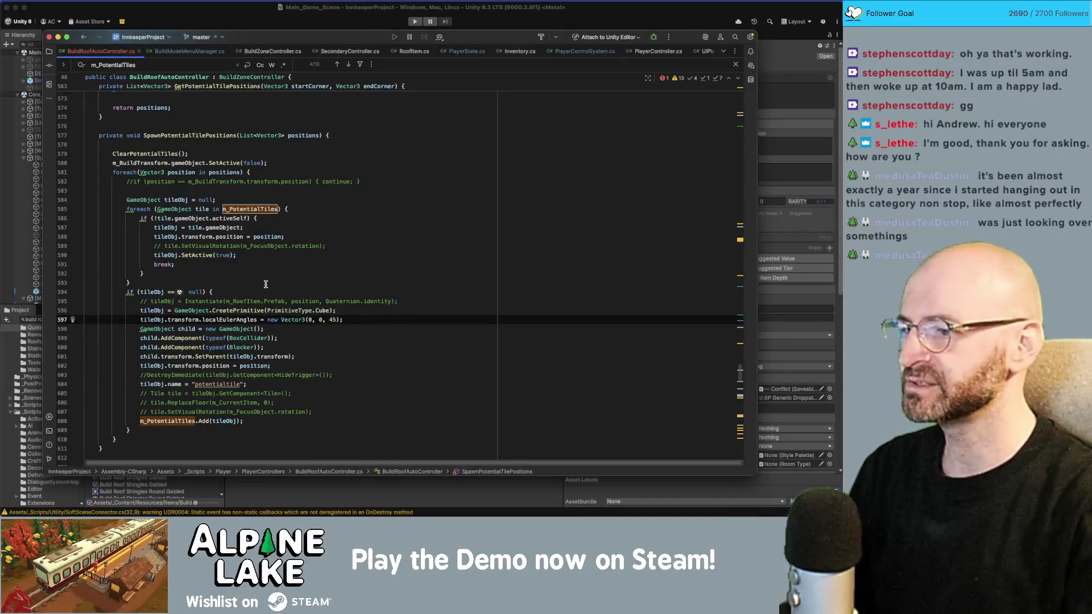
left_click(214, 8)
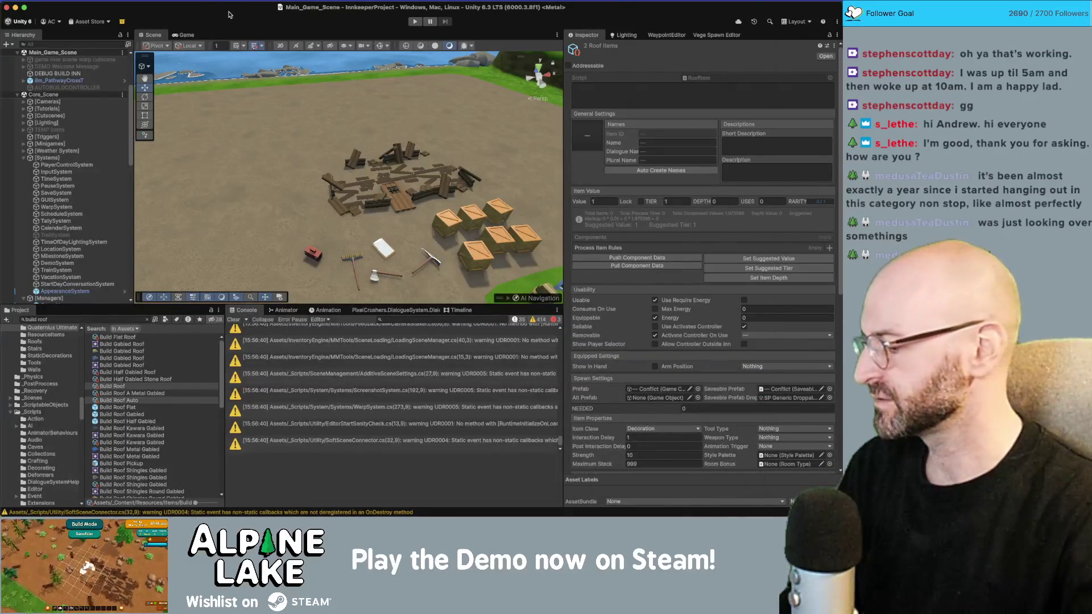
Enter Play mode, filter the Console to errors, and open the CS0030 error in Rider.
left_click(415, 22)
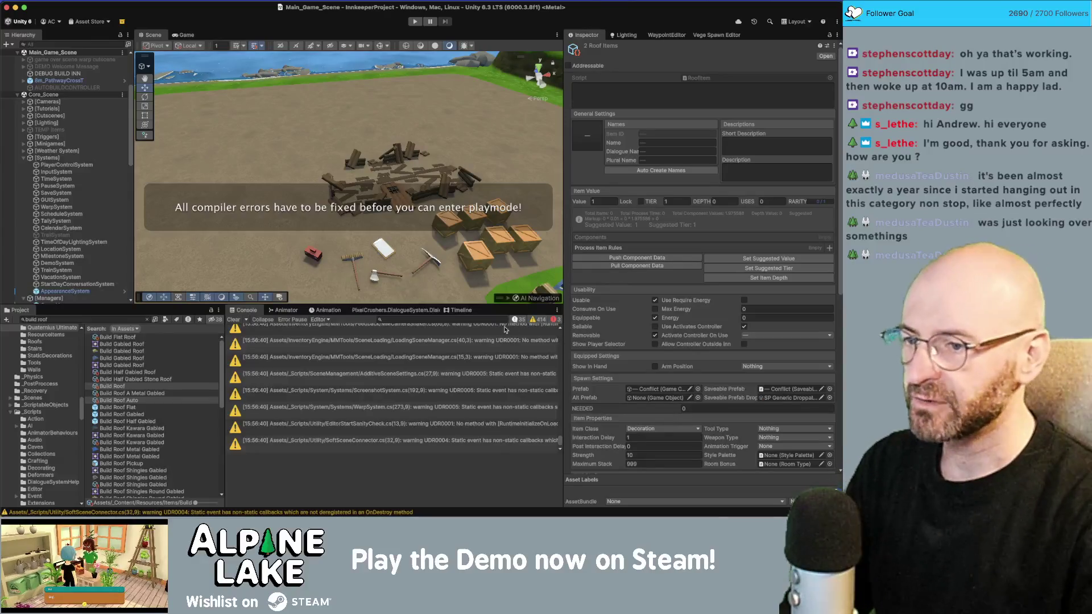
left_click(239, 321)
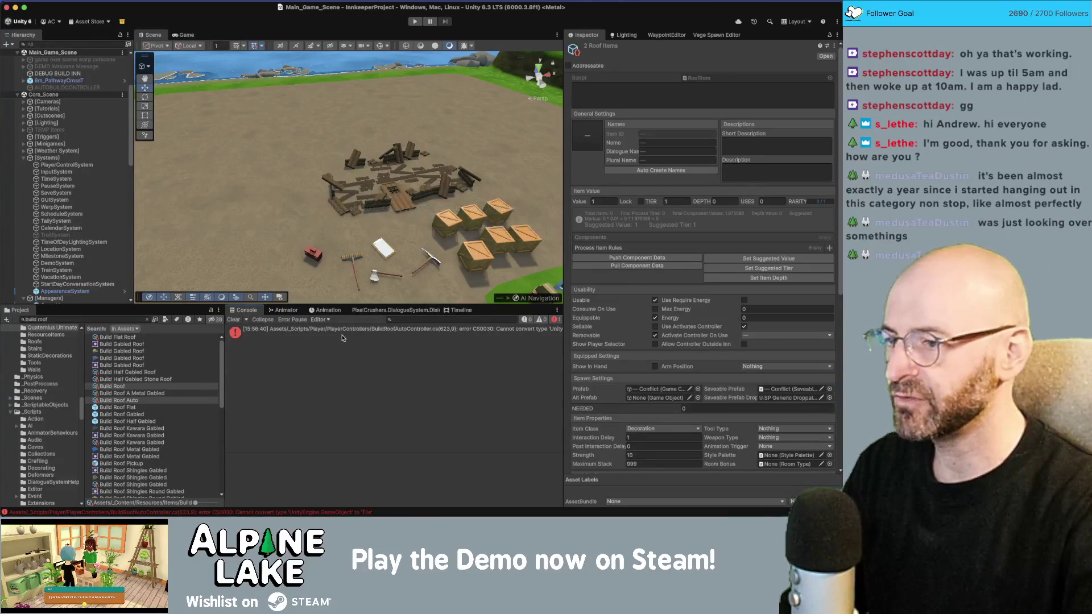
left_click(361, 331)
double_click(343, 340)
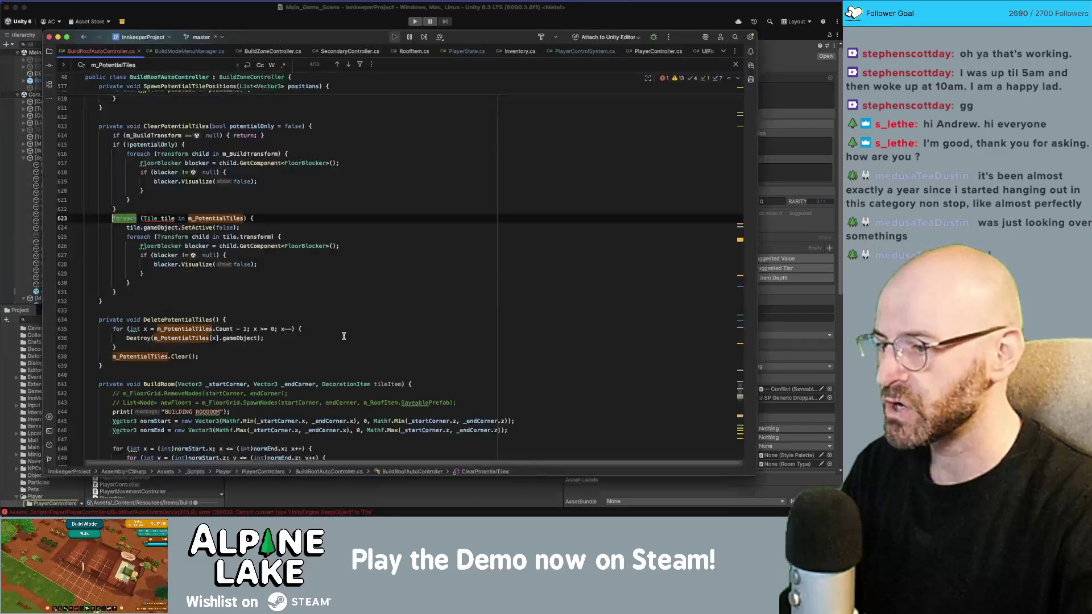
Change the ClearPotentialTiles foreach loop variable type from Tile to GameObject.
double_click(153, 218)
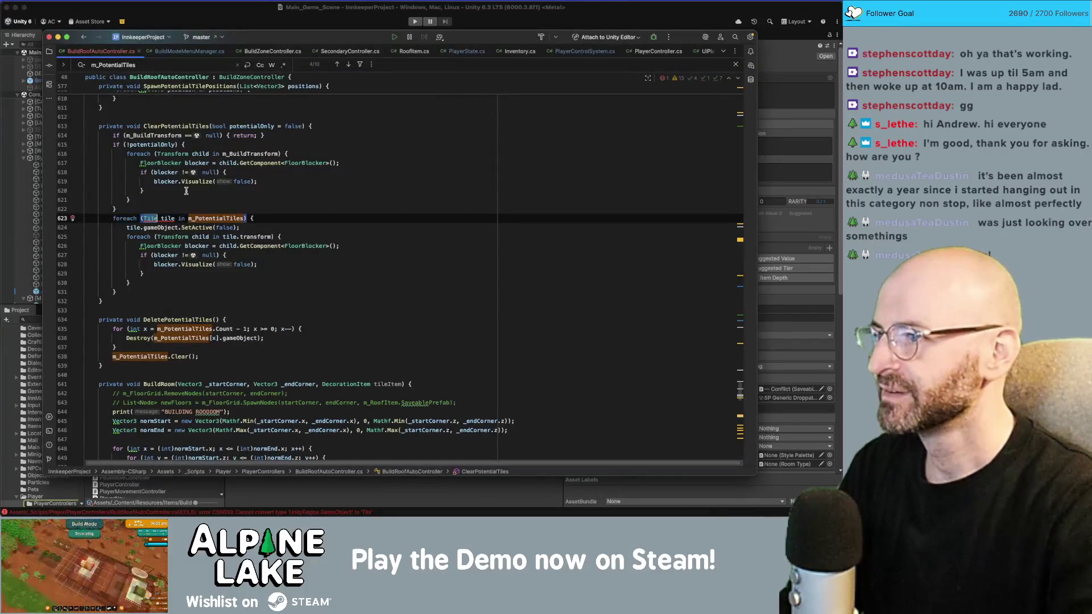
type("GameO")
key("Return")
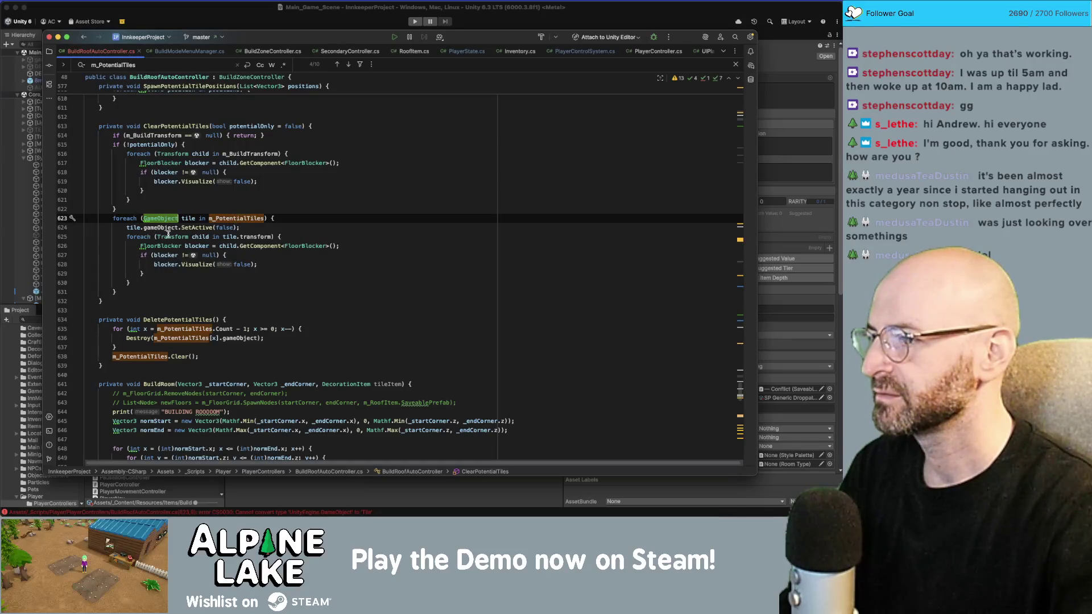
Replace FloorBlocker with Blocker on line 626, then return to Unity to recompile.
left_click(263, 247)
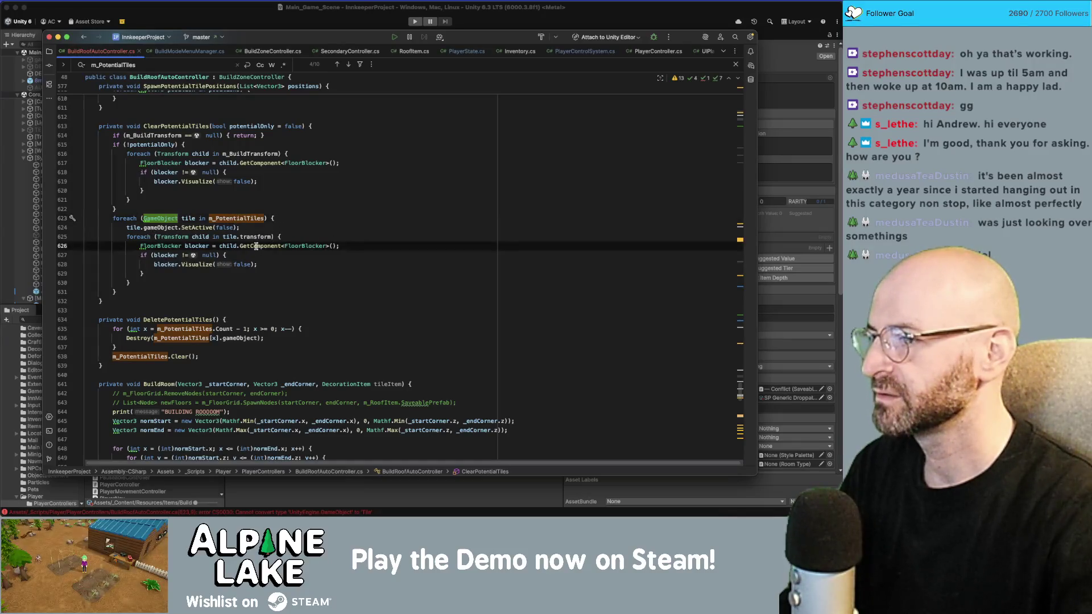
double_click(163, 245)
type("Bl")
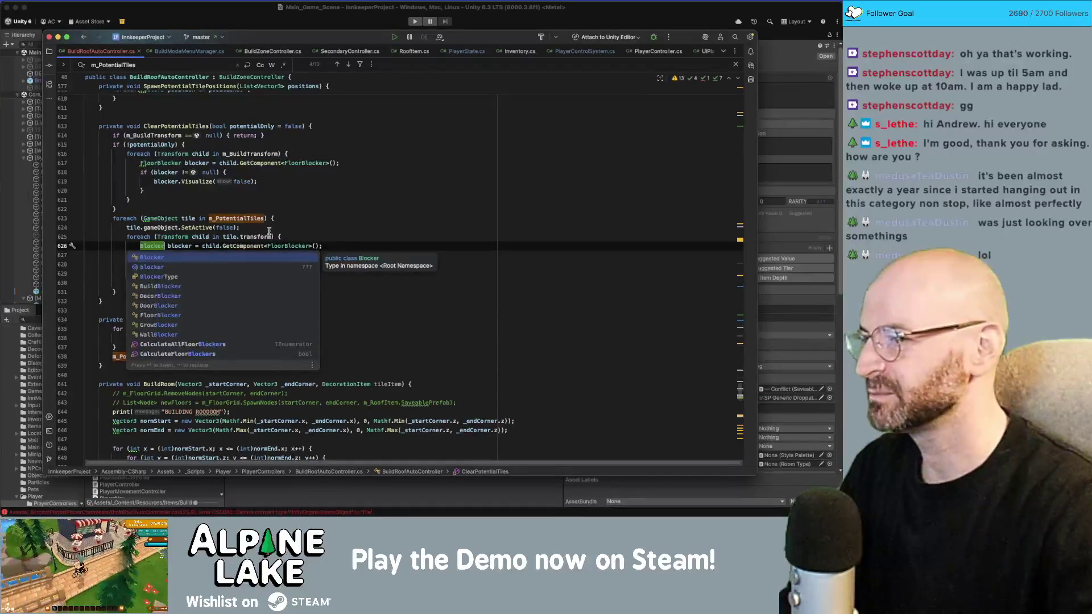
key("Return")
left_click(286, 245)
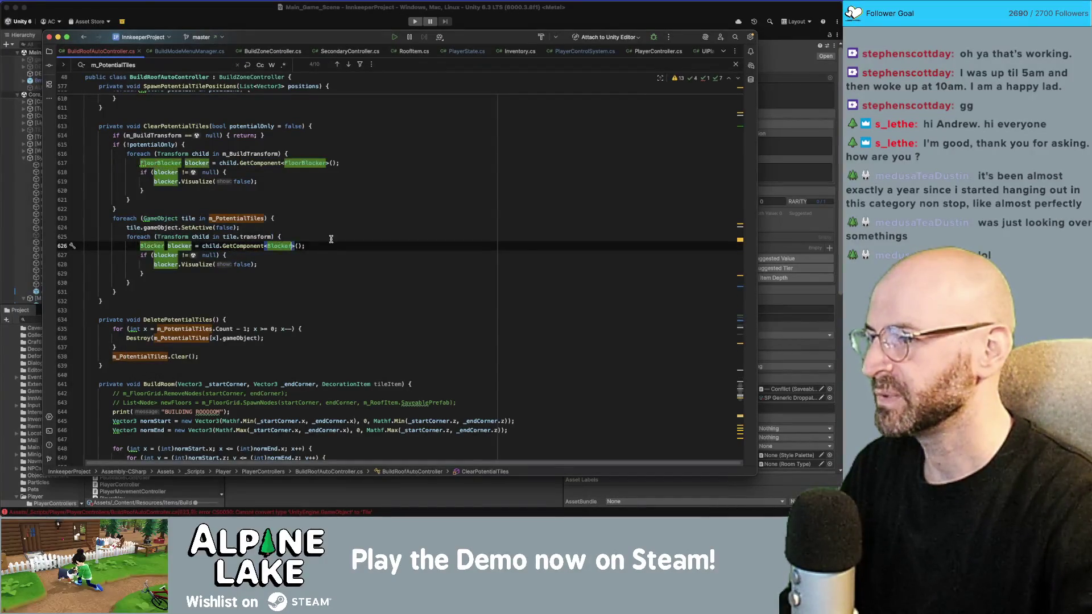
key("alt+BackSpace")
left_click(331, 238)
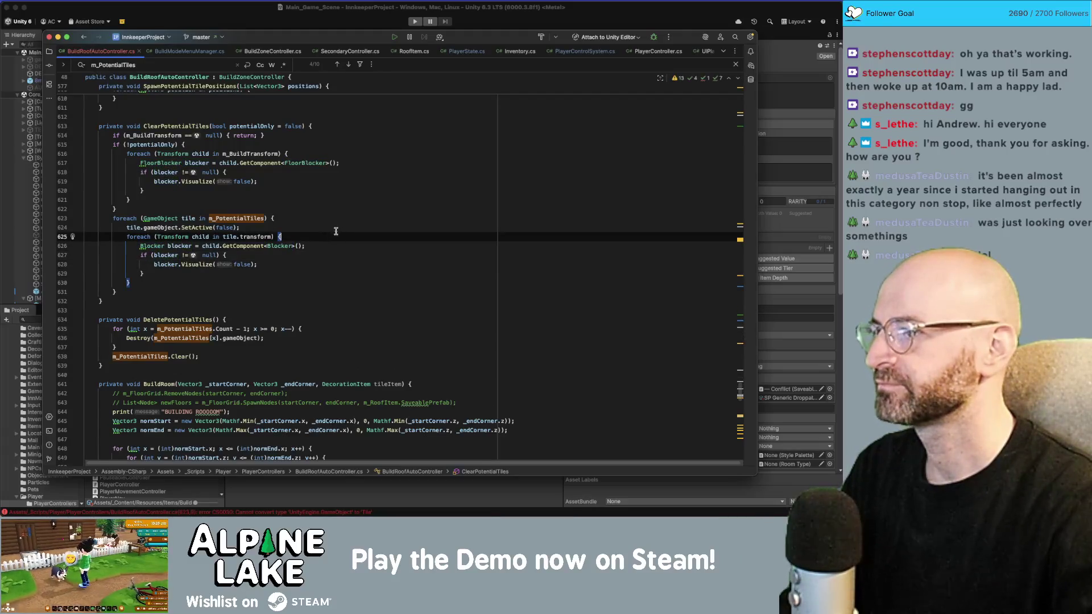
left_click(232, 15)
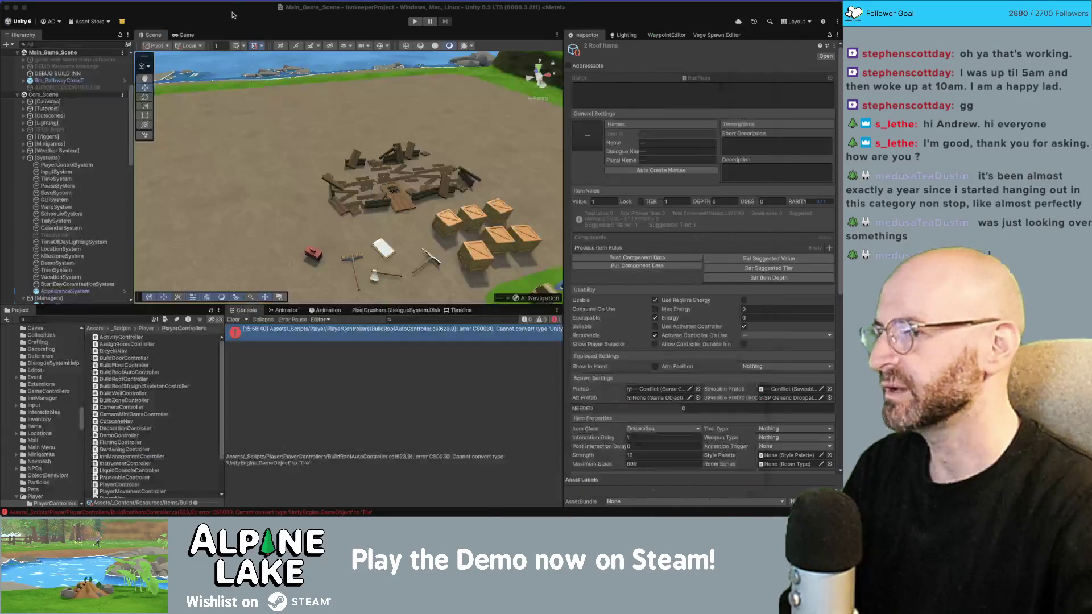
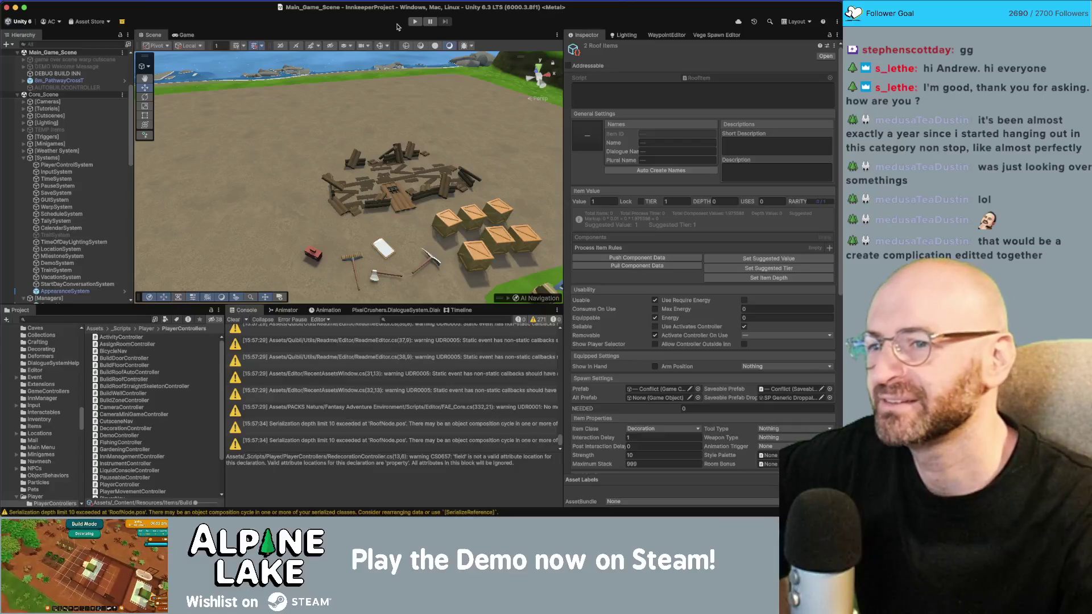
Clear the Console's 271 warnings and select the [Lighting] object in the Hierarchy.
left_click_drag(278, 58, 327, 91)
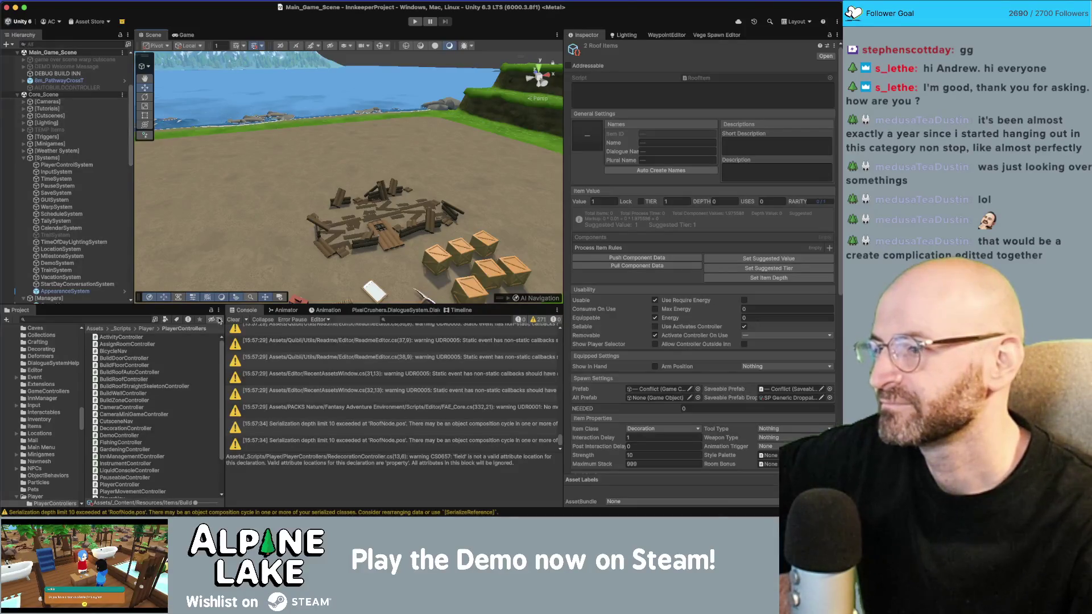
left_click(233, 319)
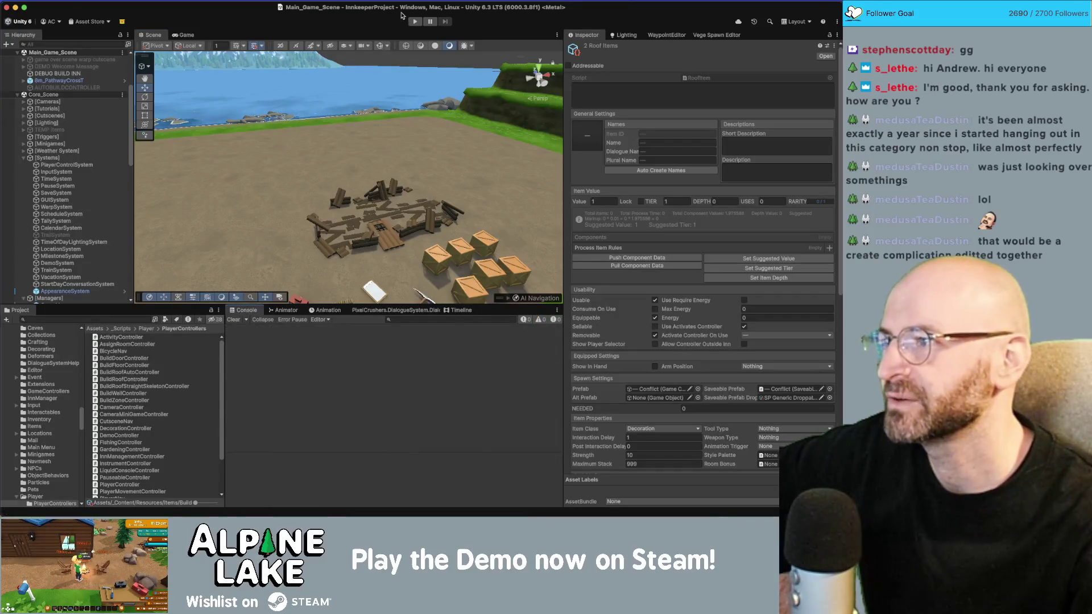
left_click(272, 118)
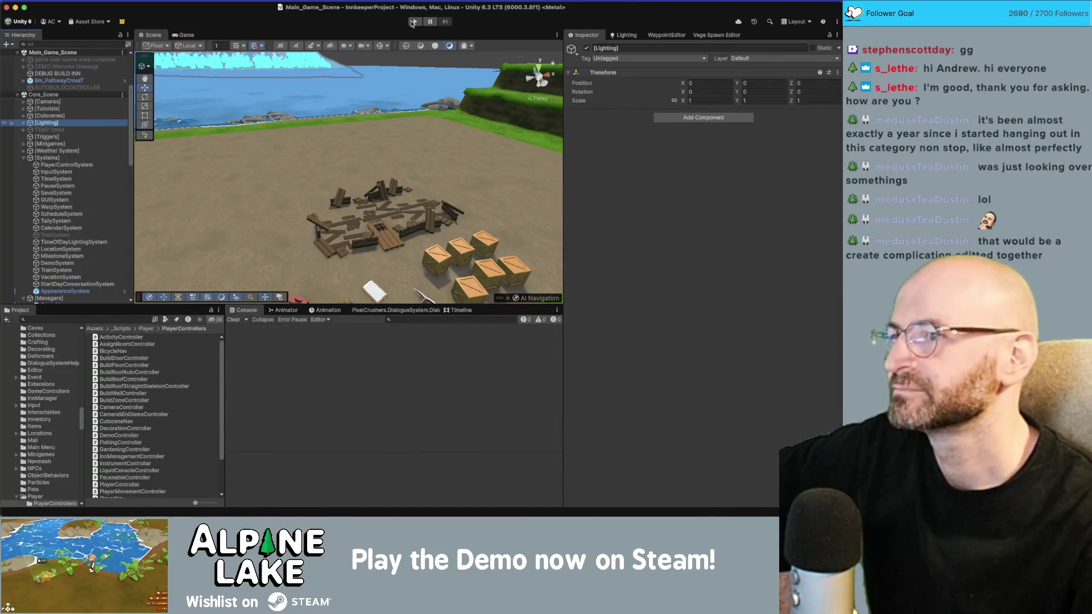
Run the game, walk the character north, and build the debug inn via DEBUG BUILD INN.
left_click(413, 21)
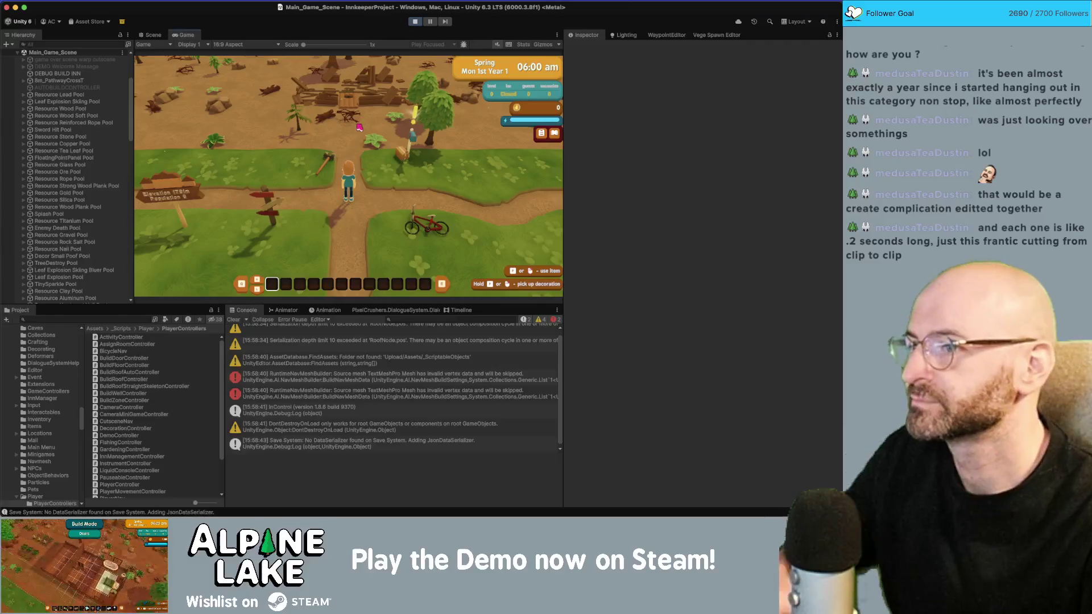
scroll(300, 393, "down", 1)
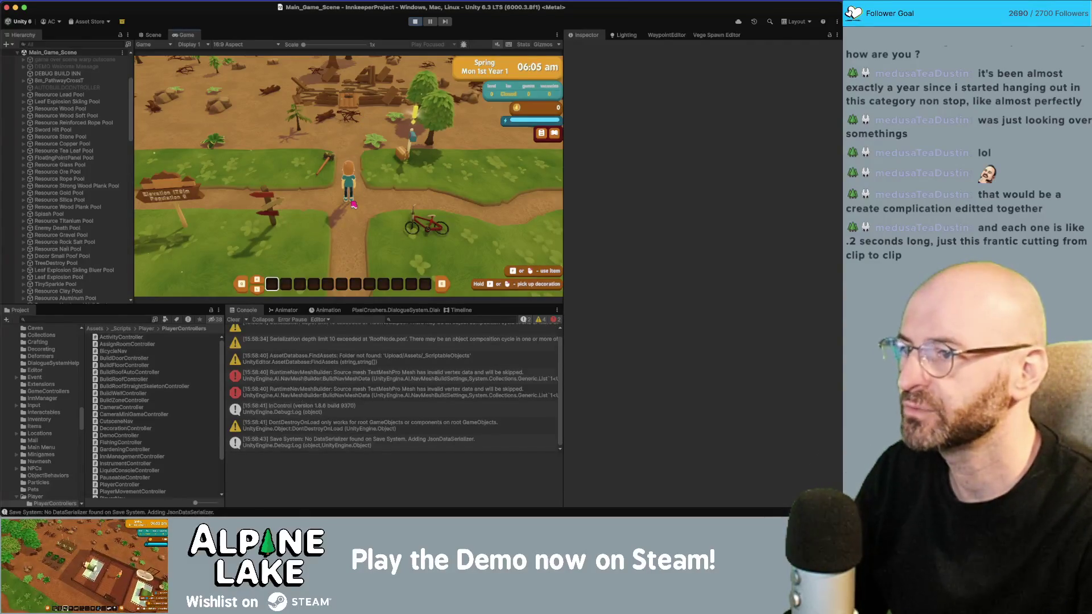
key("w")
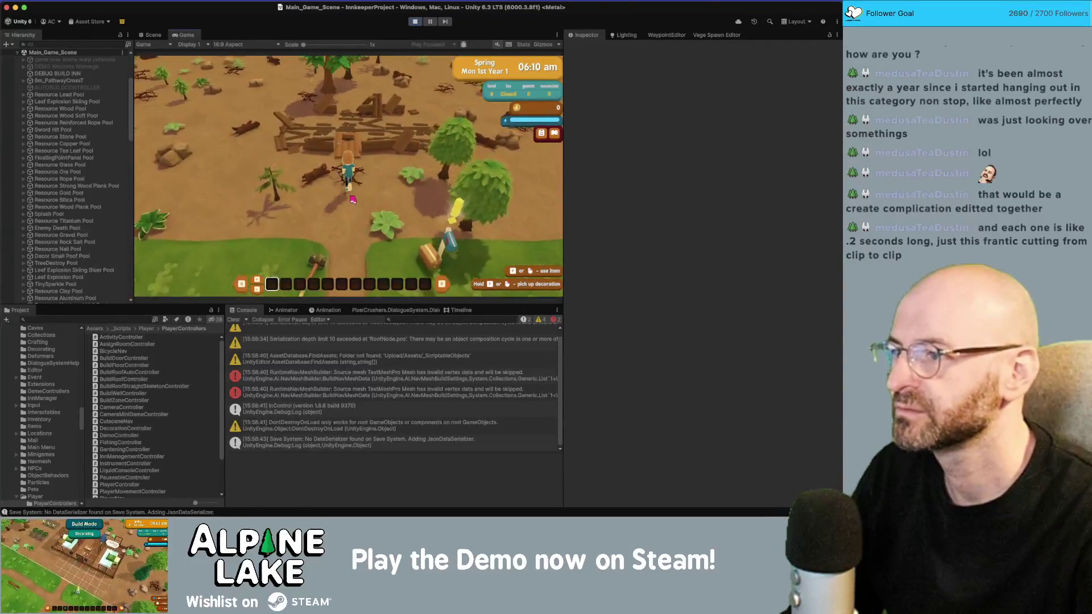
key("w")
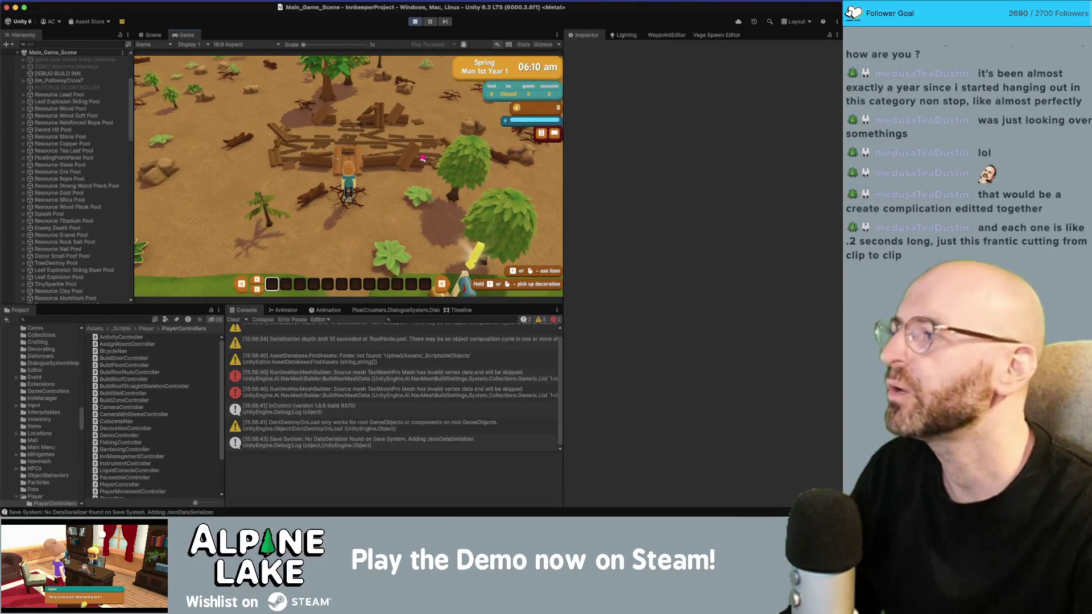
left_click(73, 75)
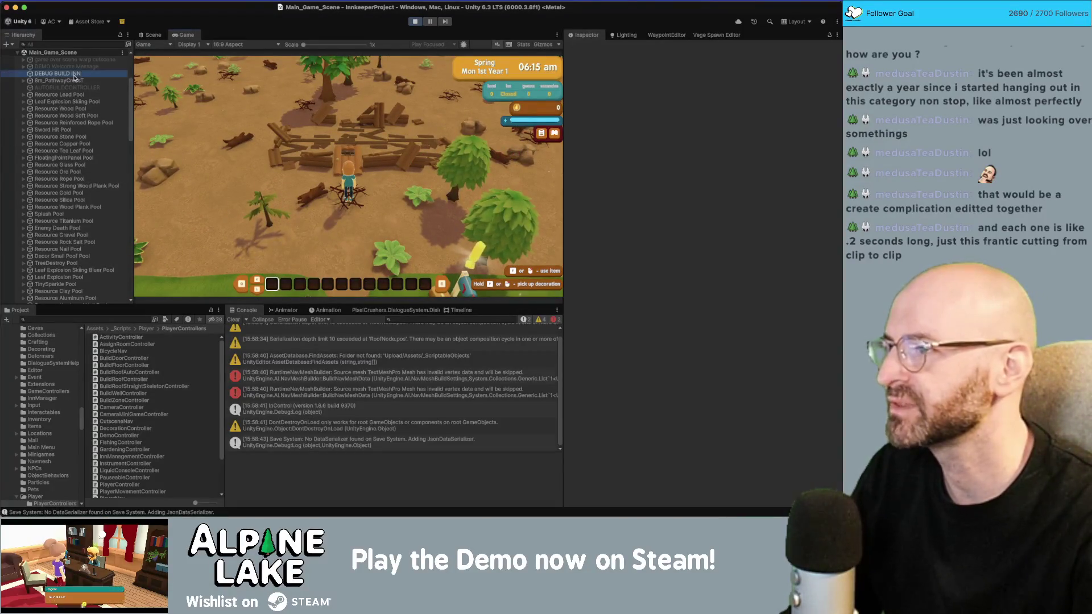
left_click(705, 293)
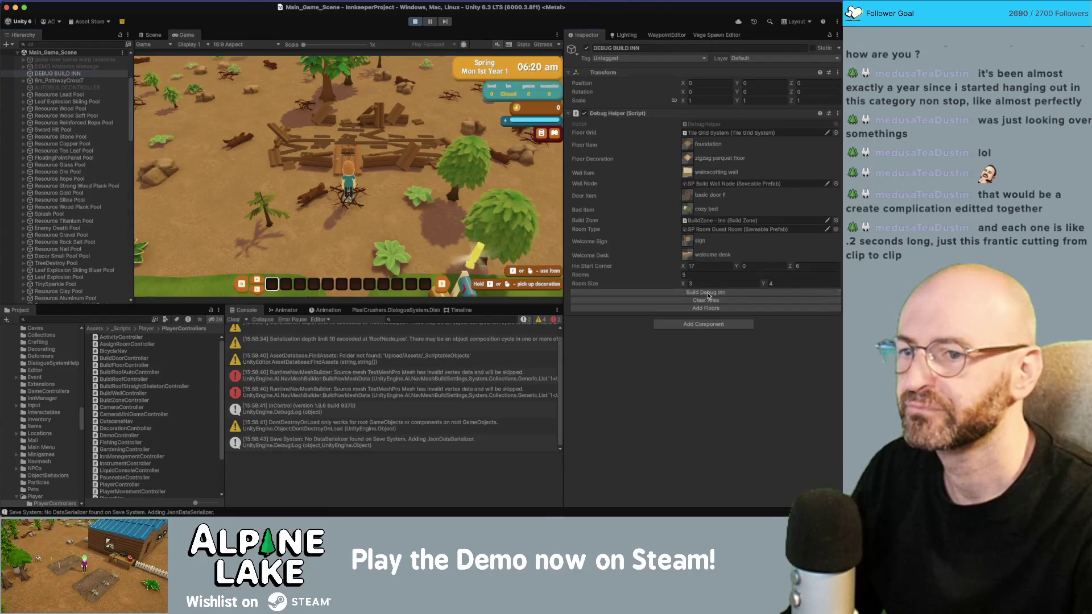
Search Project for 'build roof' and bulk-give Build Roof and Build Roof Auto twice.
left_click(111, 319)
type("build roof")
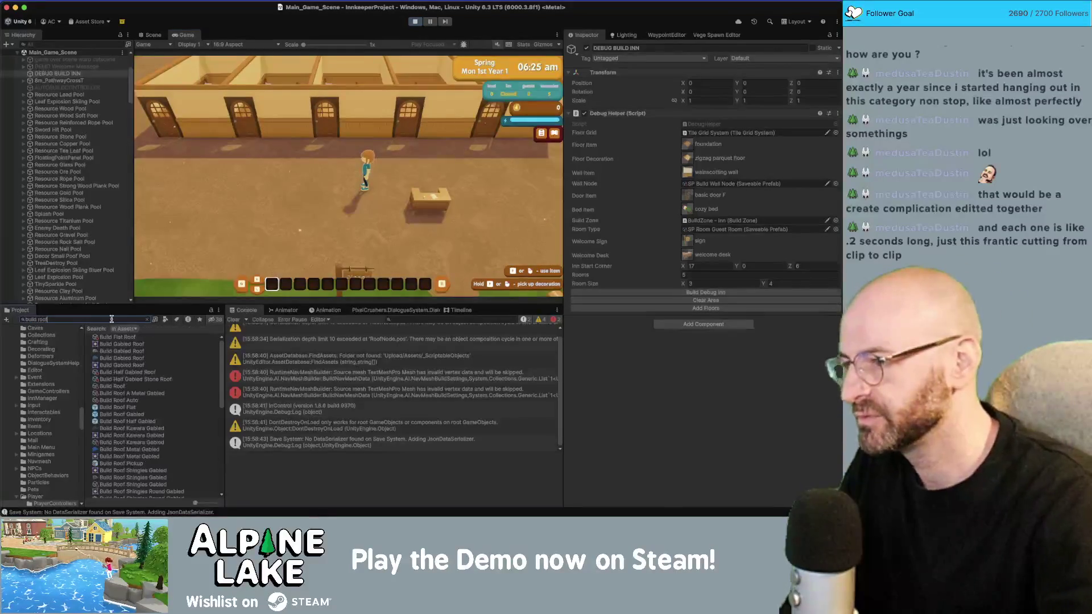
left_click(124, 387)
left_click(127, 401, "shift")
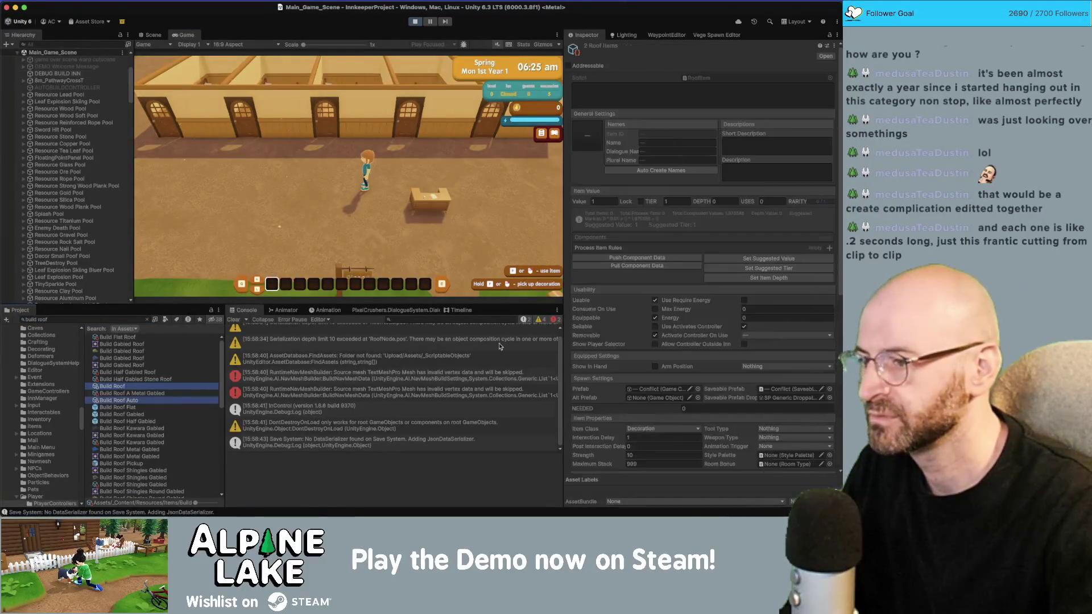
left_click(683, 460)
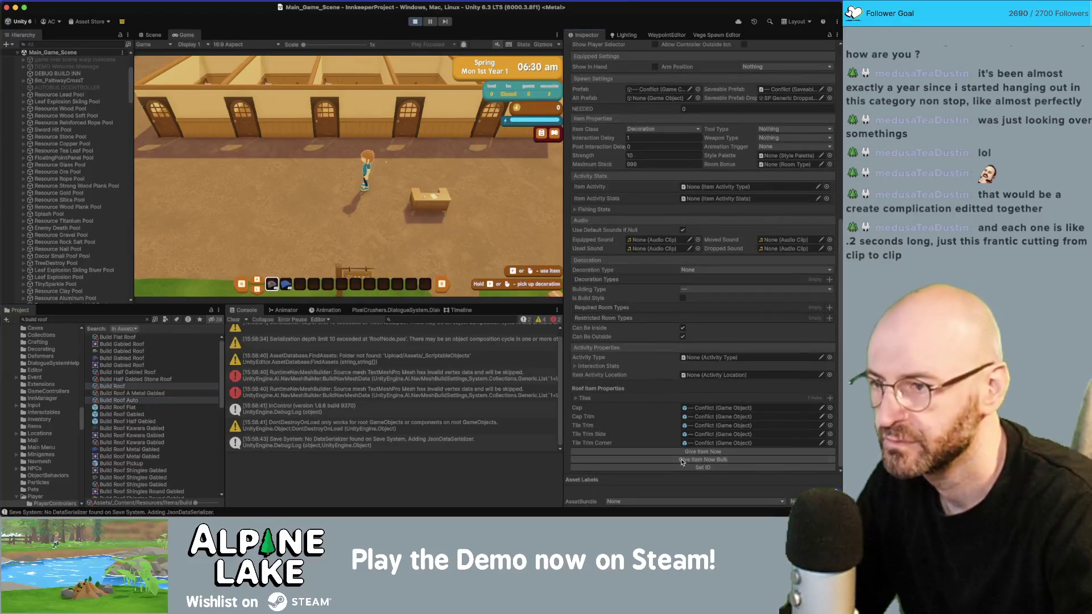
left_click(683, 460)
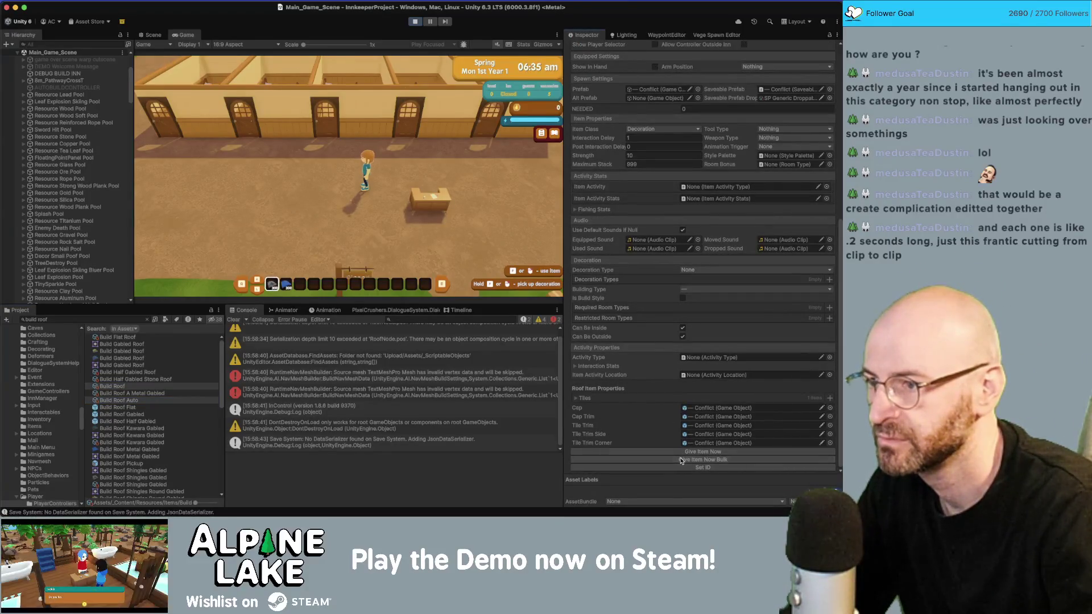
Skip the game to the next day through the end-of-day screens.
left_click(444, 185)
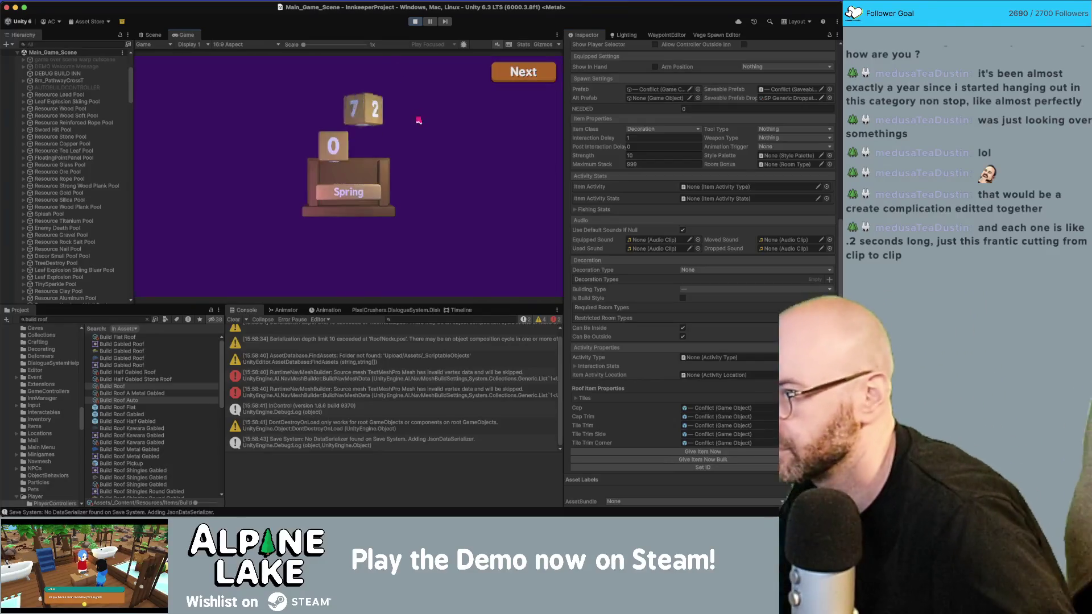
left_click(534, 75)
left_click(534, 75)
left_click(535, 75)
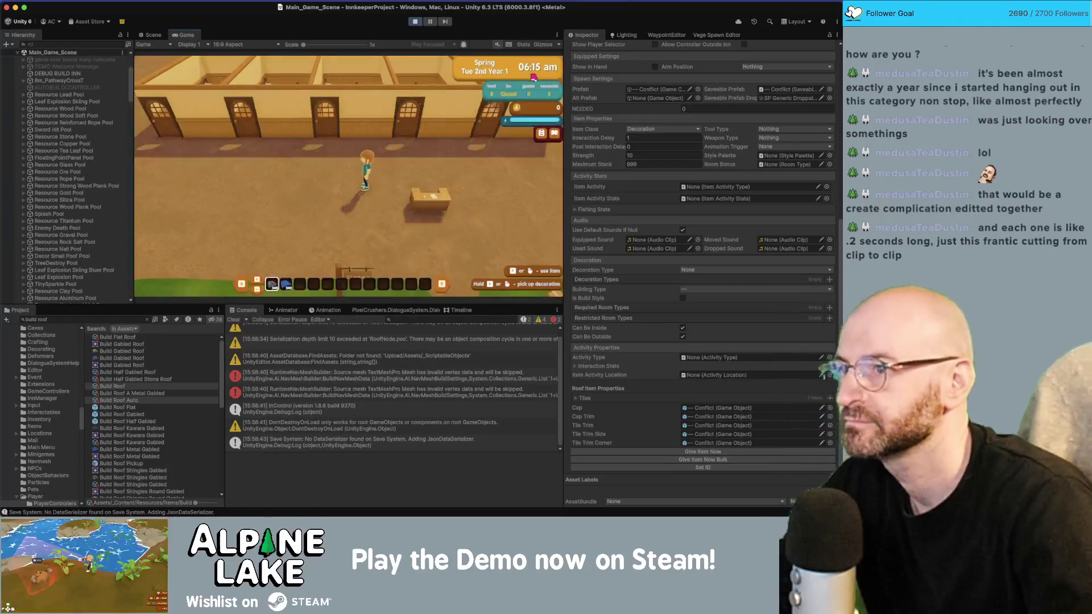
In building mode, build roofs over the inn's rooms by marking their corners.
left_click(390, 121)
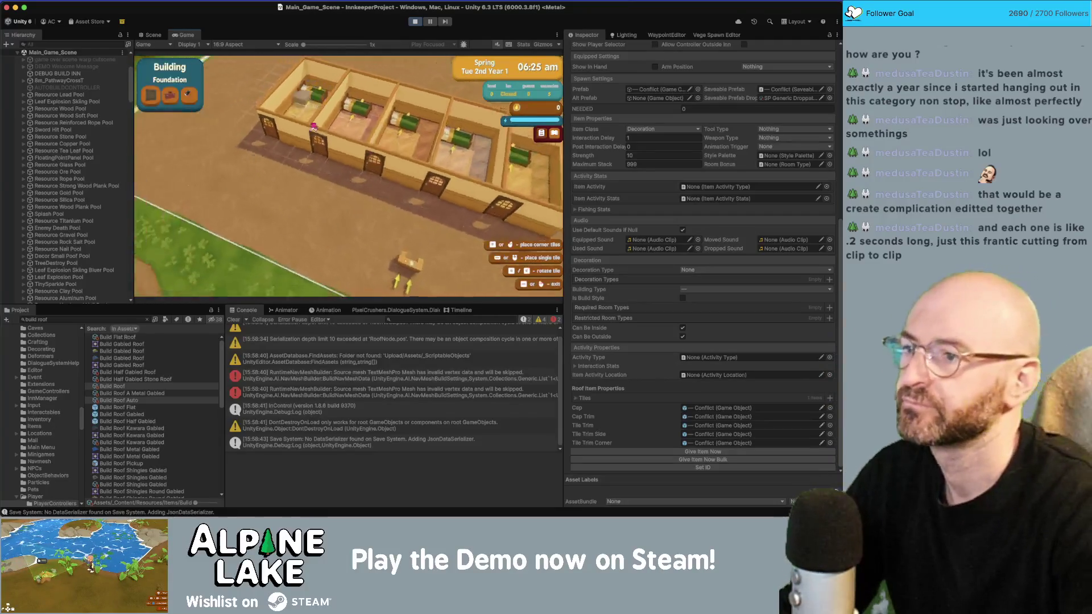
left_click(340, 156)
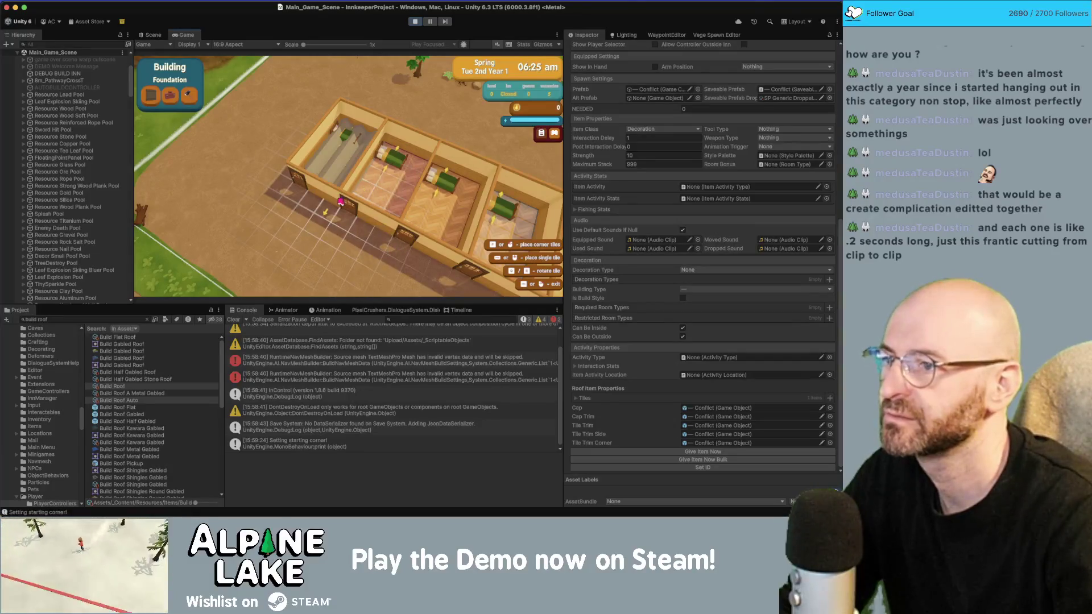
left_click(340, 201)
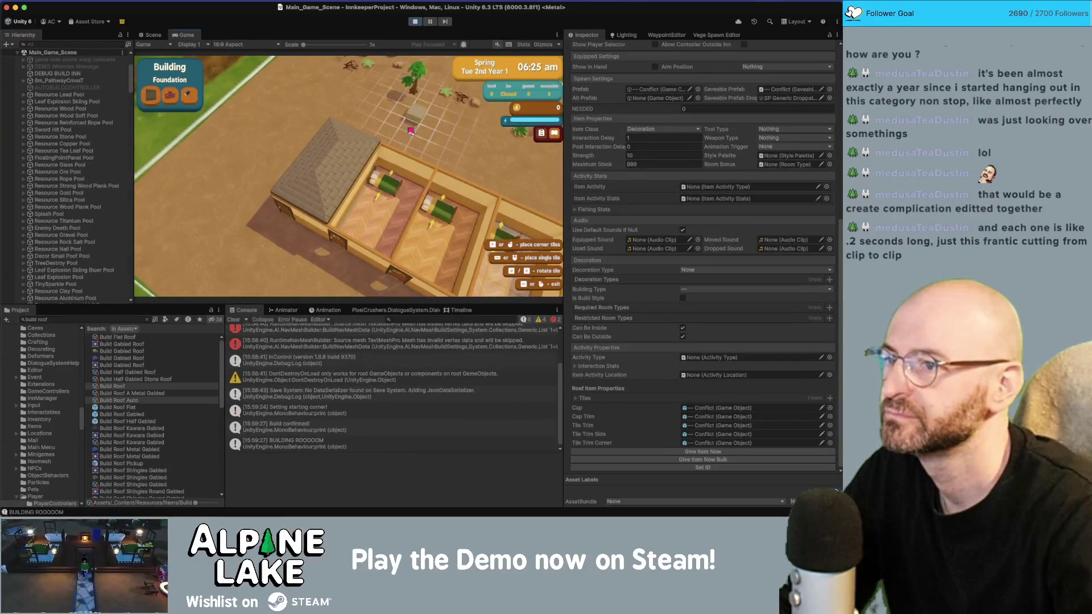
left_click(389, 201)
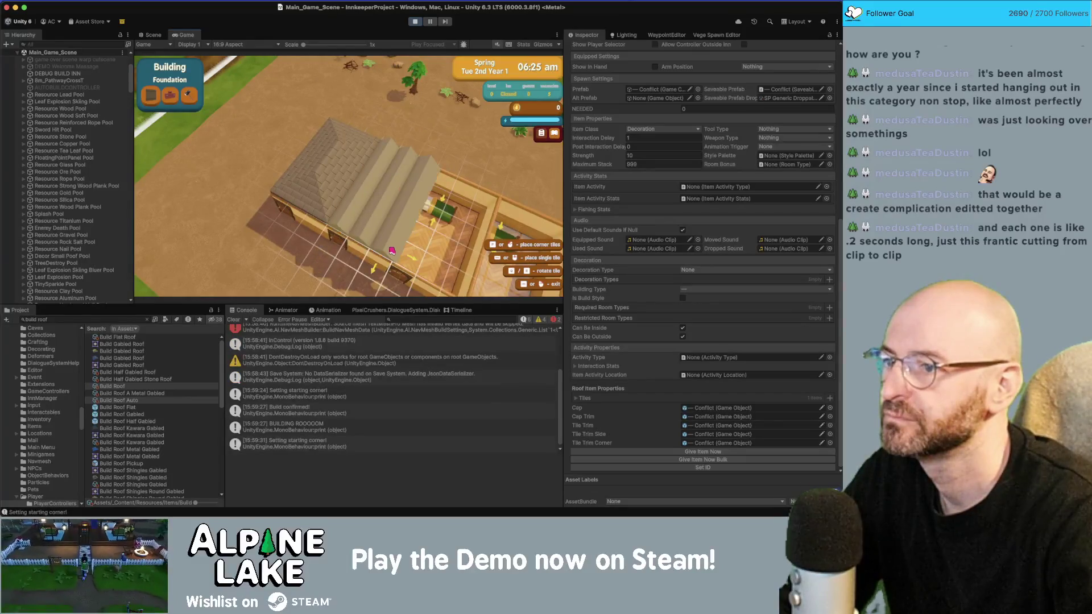
left_click(391, 251)
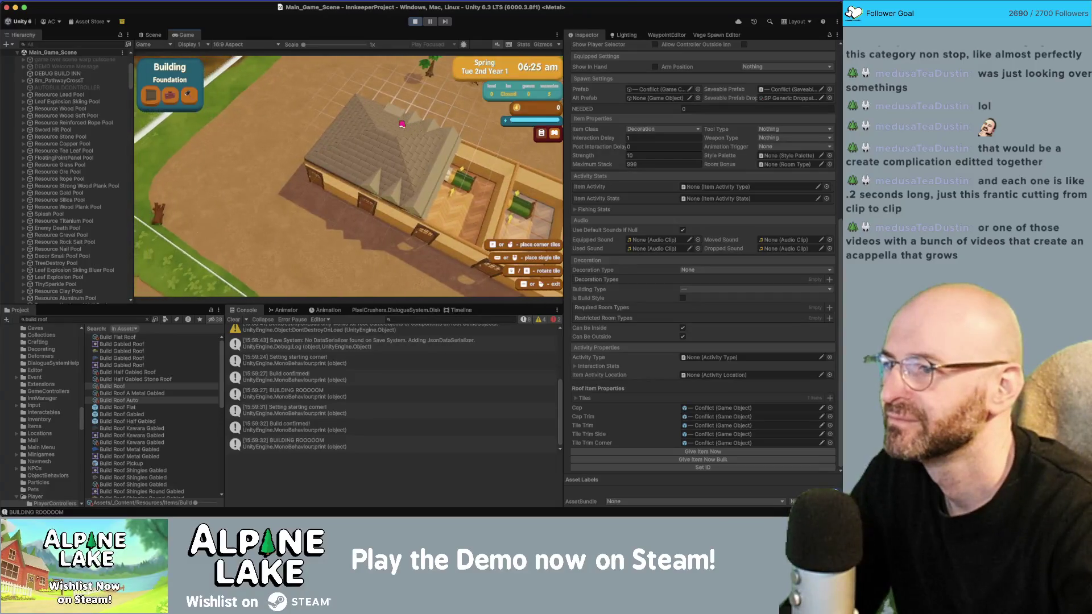
key("Escape")
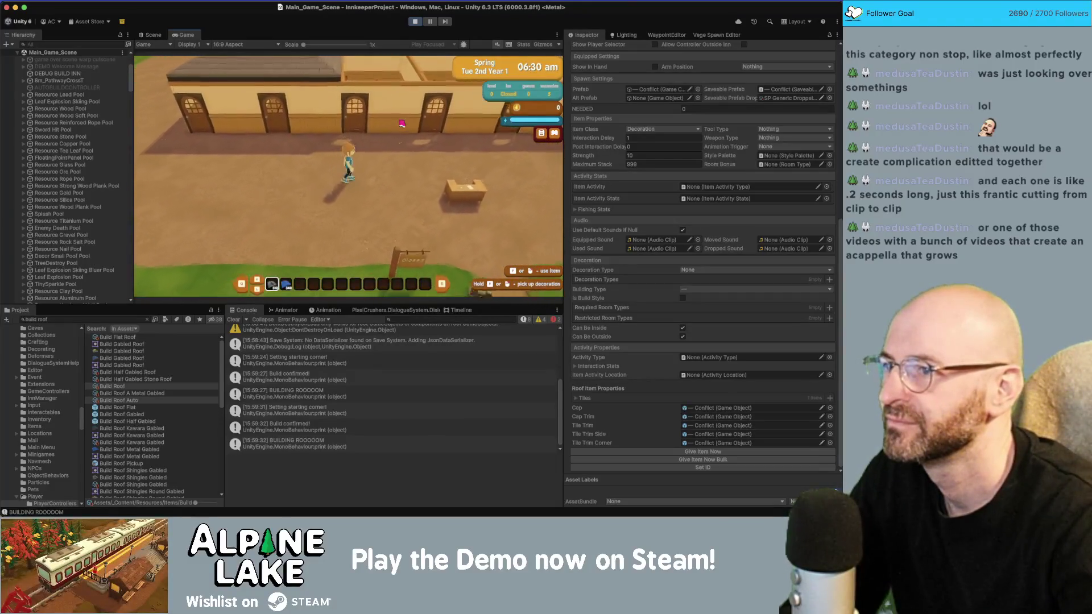
Place a small gabled roof beside the house, then stop play mode.
left_click(402, 123)
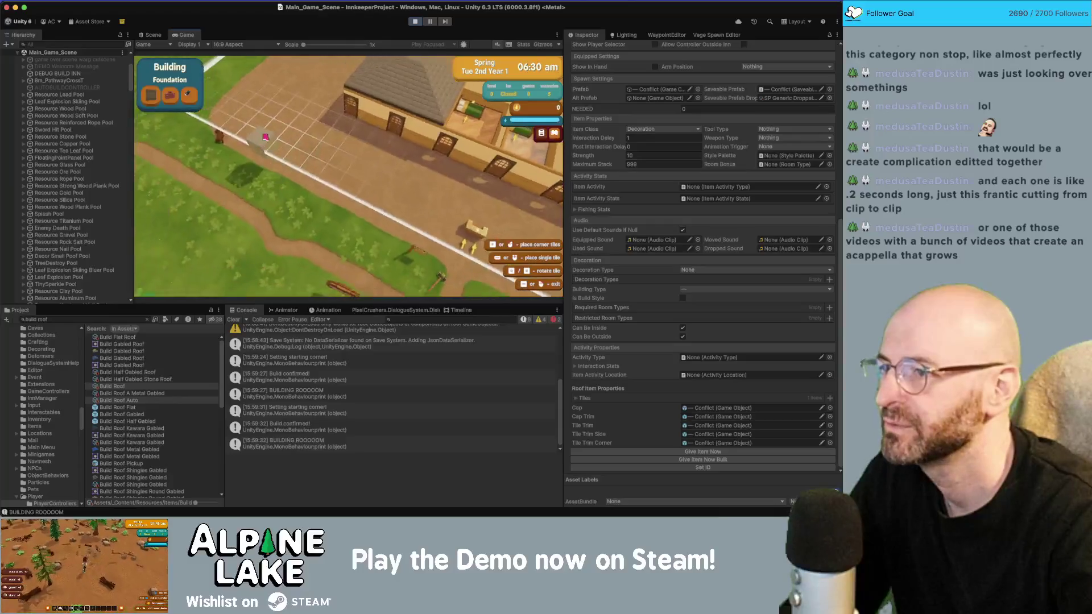
mouse_move(278, 171)
left_mouse_down()
mouse_move(293, 160)
mouse_move(353, 188)
left_mouse_up()
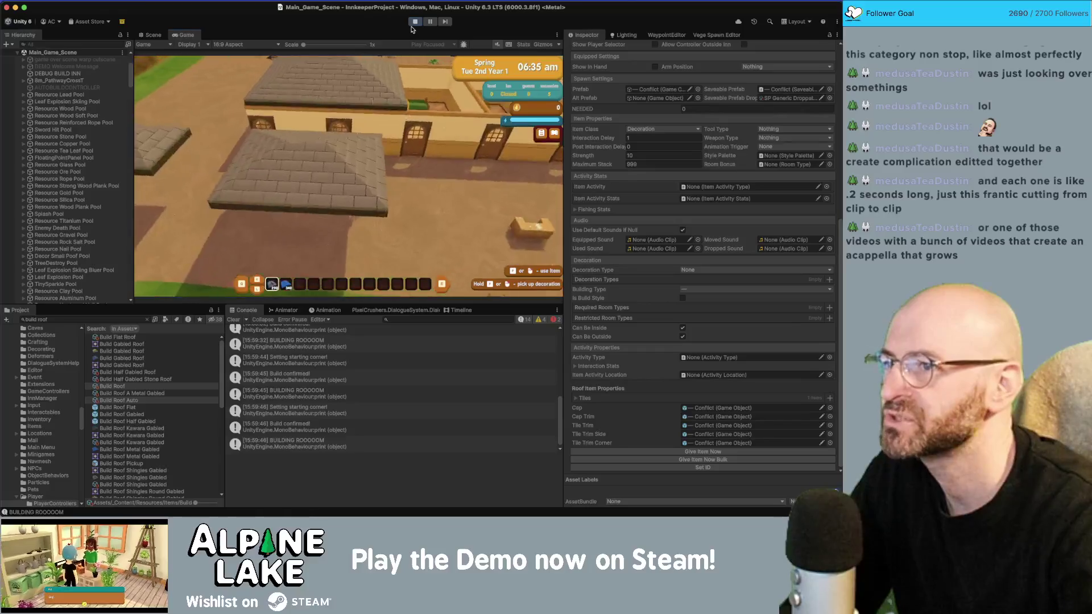
left_click(415, 21)
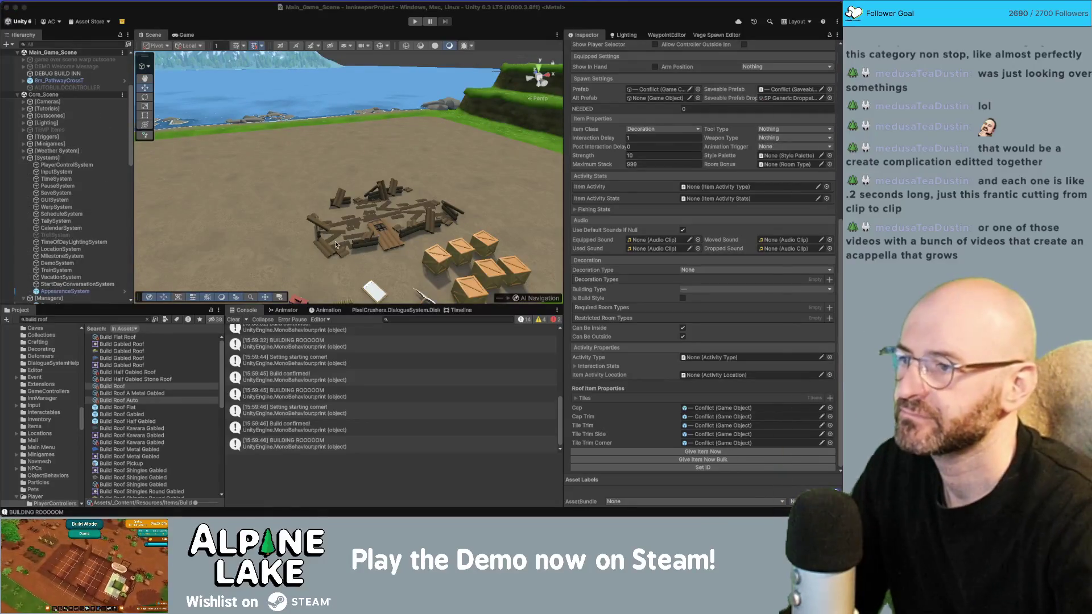
In Rider, find DeletePotentialTiles in BuildRoofAutoController.cs and search the file for it.
key("super+Tab")
left_click(346, 227)
left_click(349, 215)
scroll(353, 275, "down", 4)
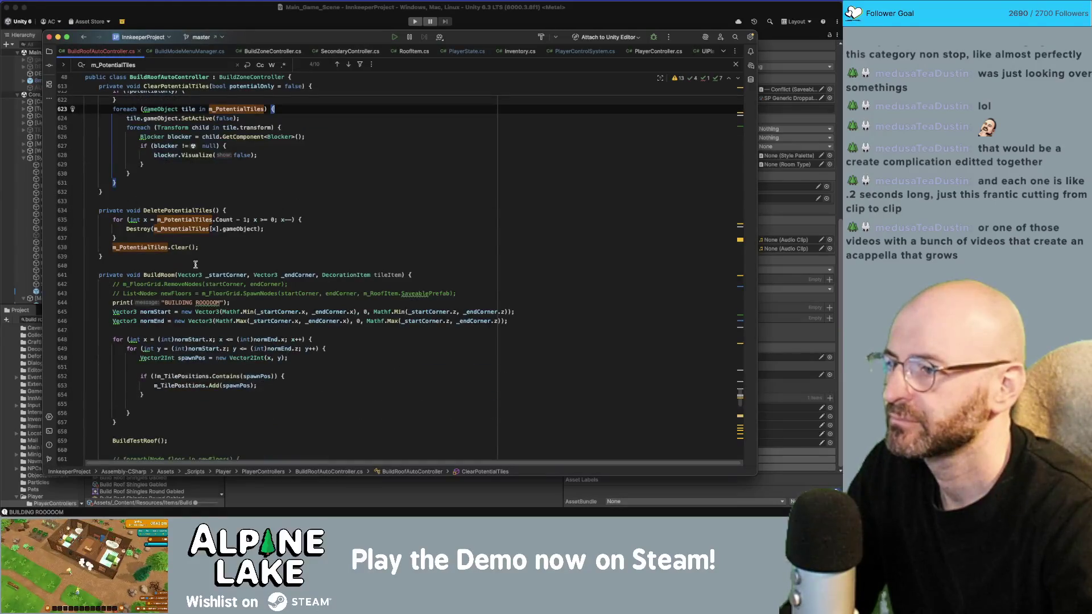
double_click(188, 211)
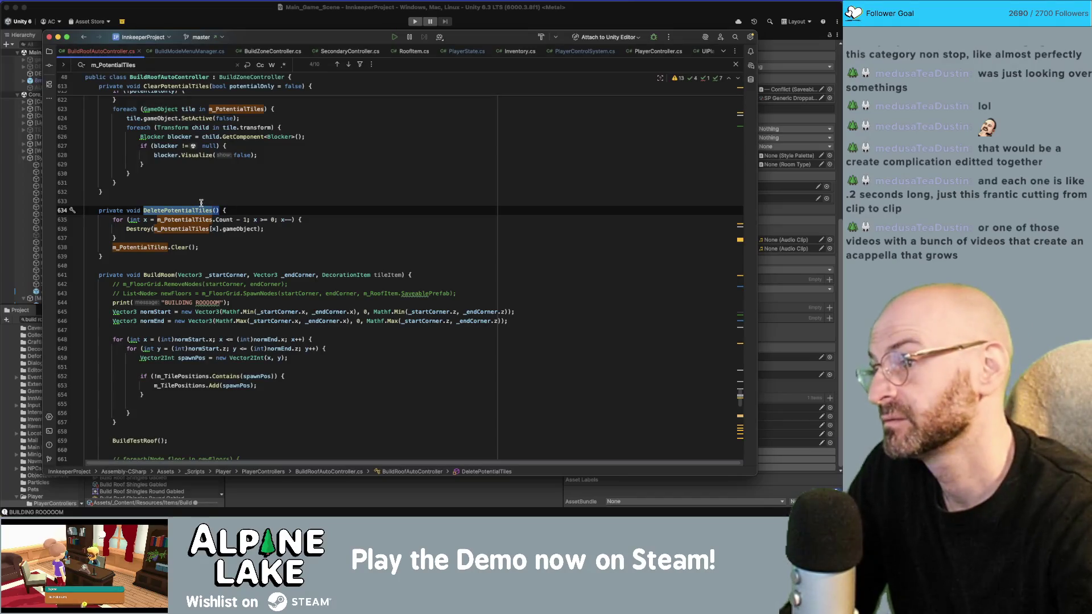
triple_click(183, 210)
double_click(182, 212)
key("super+f")
scroll(179, 219, "up", 5)
Search the file for each ClearPotentialTiles occurrence.
double_click(176, 166)
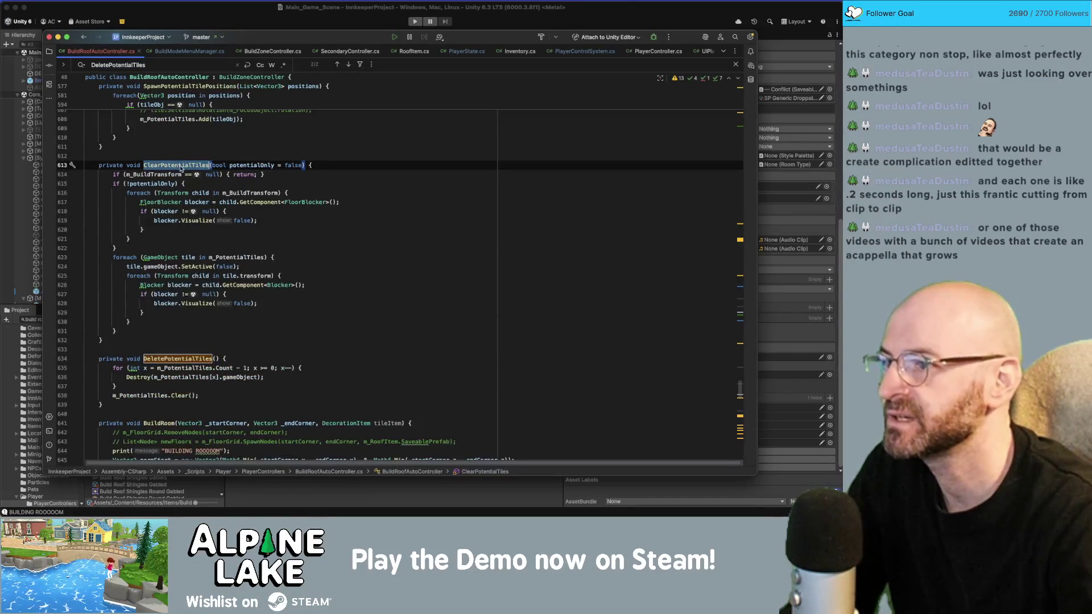
key("super+f")
key("Return")
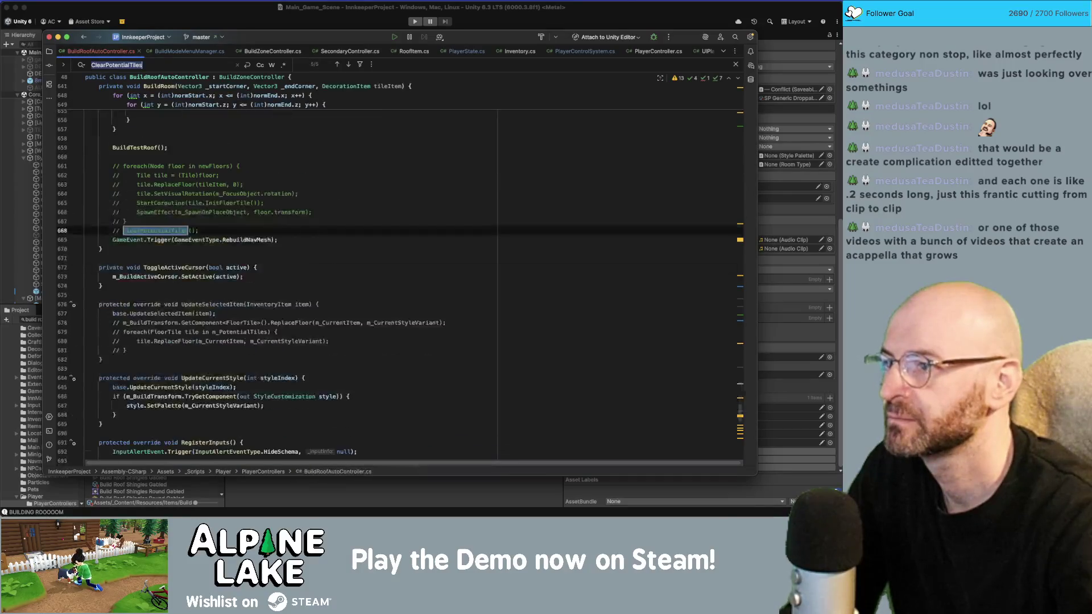
key("Return")
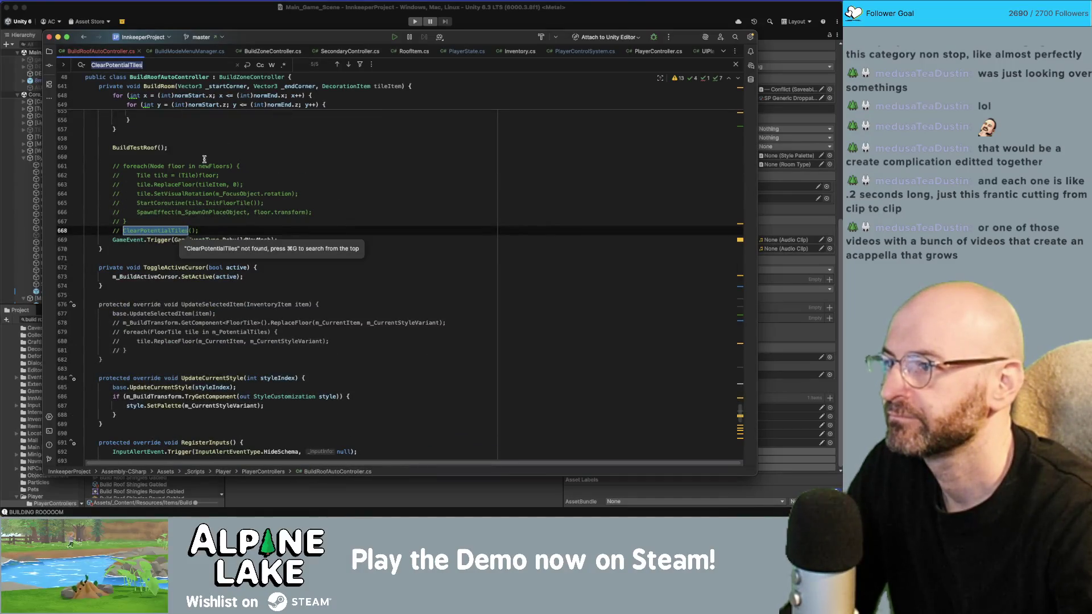
scroll(228, 233, "up", 5)
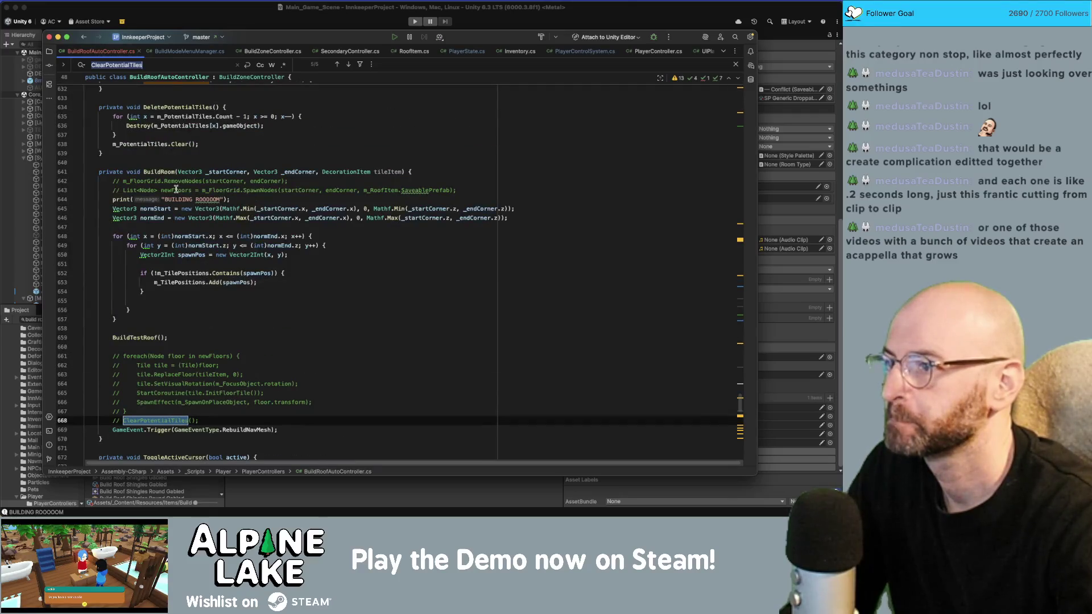
scroll(177, 190, "down", 2)
Uncomment the ClearPotentialTiles(); call on line 668 and return to Unity.
left_click(152, 371)
key("super+slash")
key("Down")
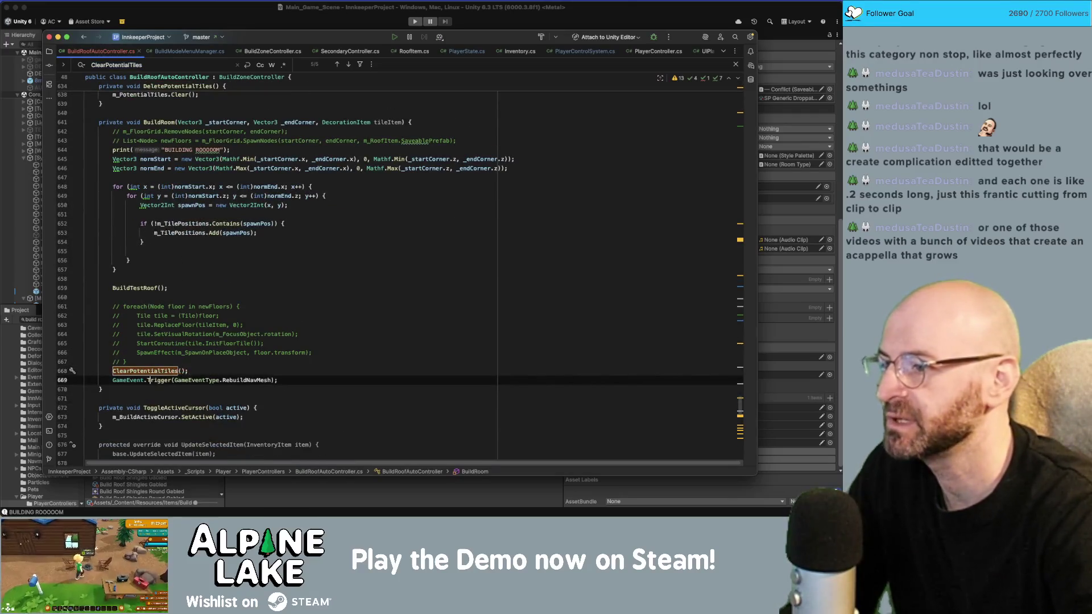
left_click(252, 295)
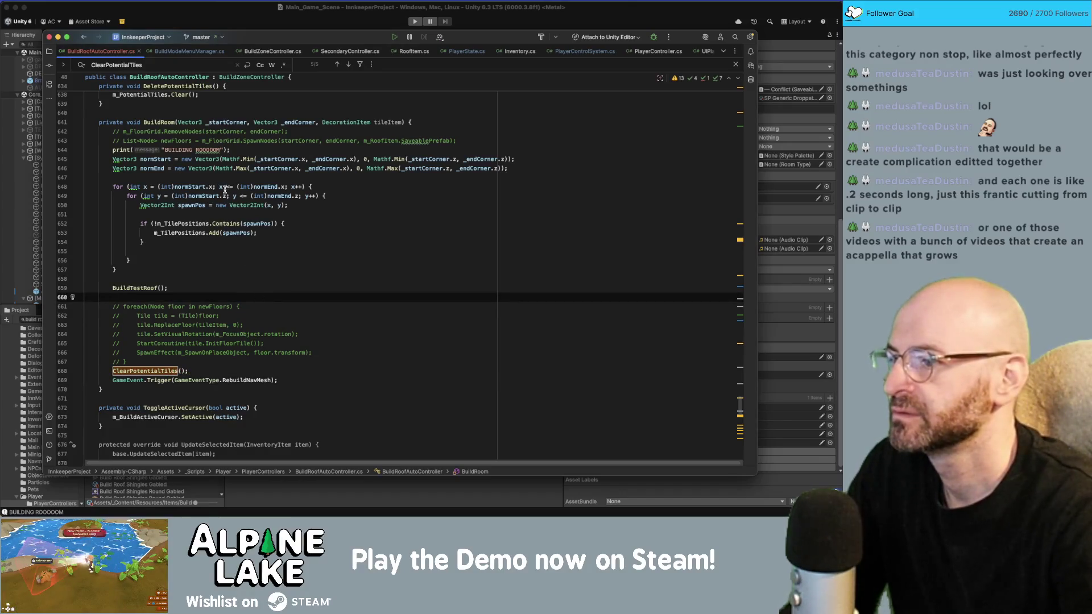
left_click(200, 27)
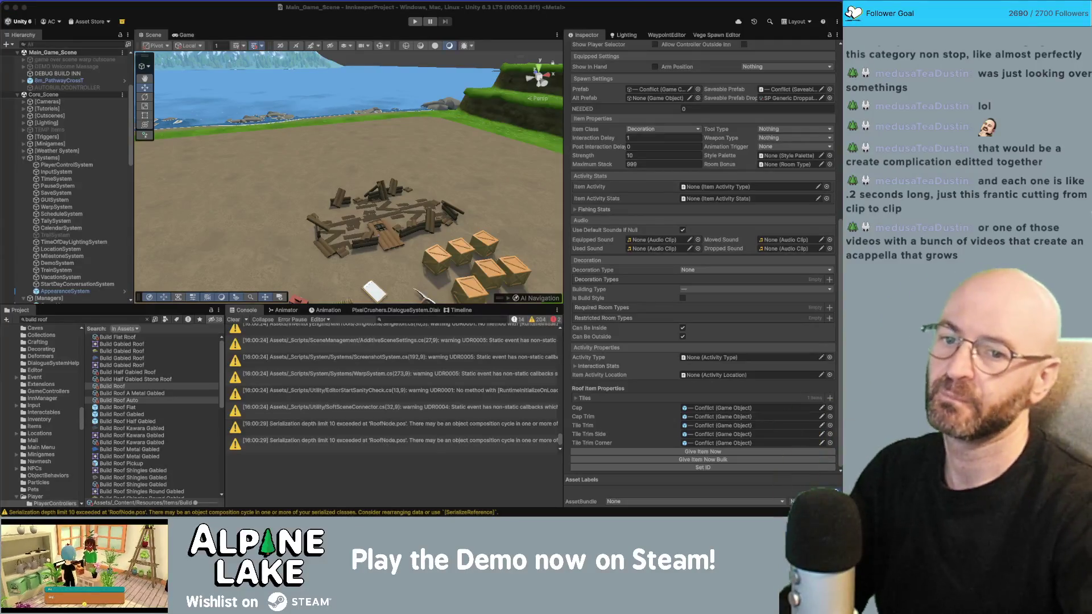
Test-run the game in play mode, then stop it with Cmd+1.
left_click(392, 22)
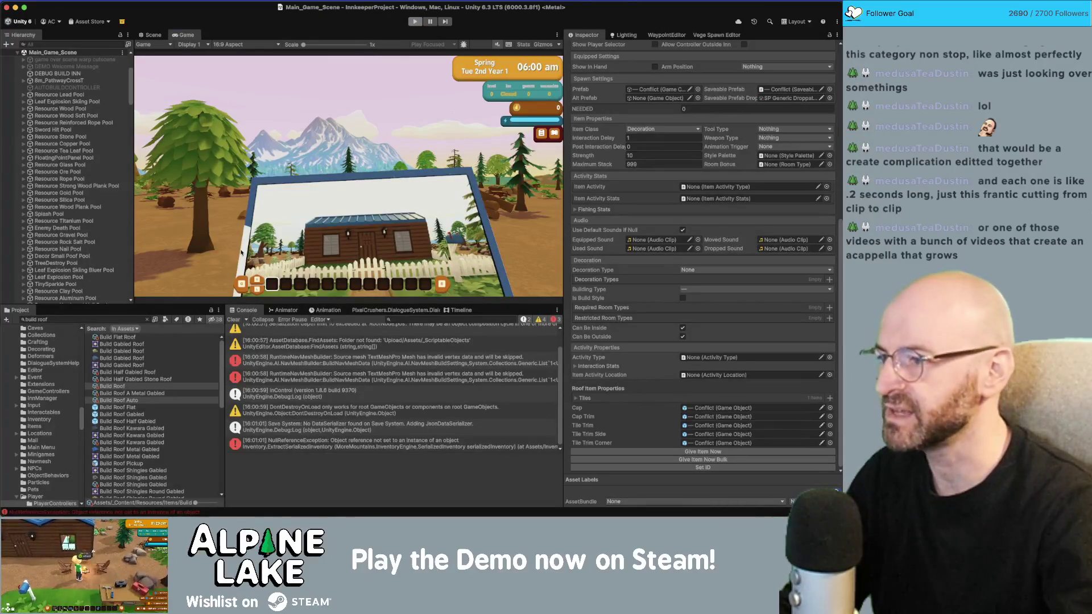
key("super+1")
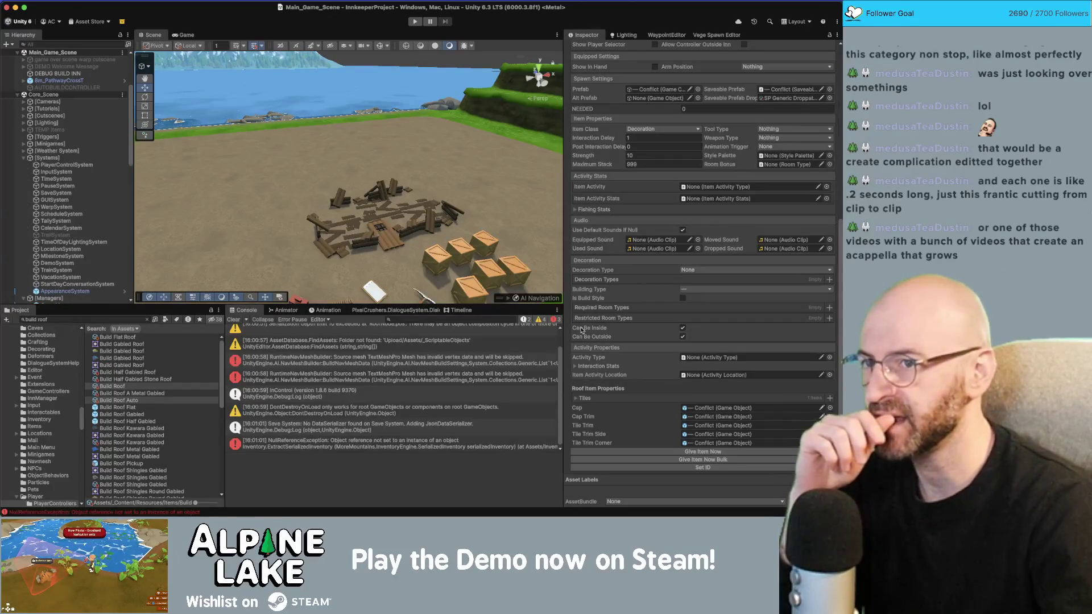
Compare Build Roof Auto's settings with Build Roof, then expand the NullReferenceException stack trace.
left_click(164, 400)
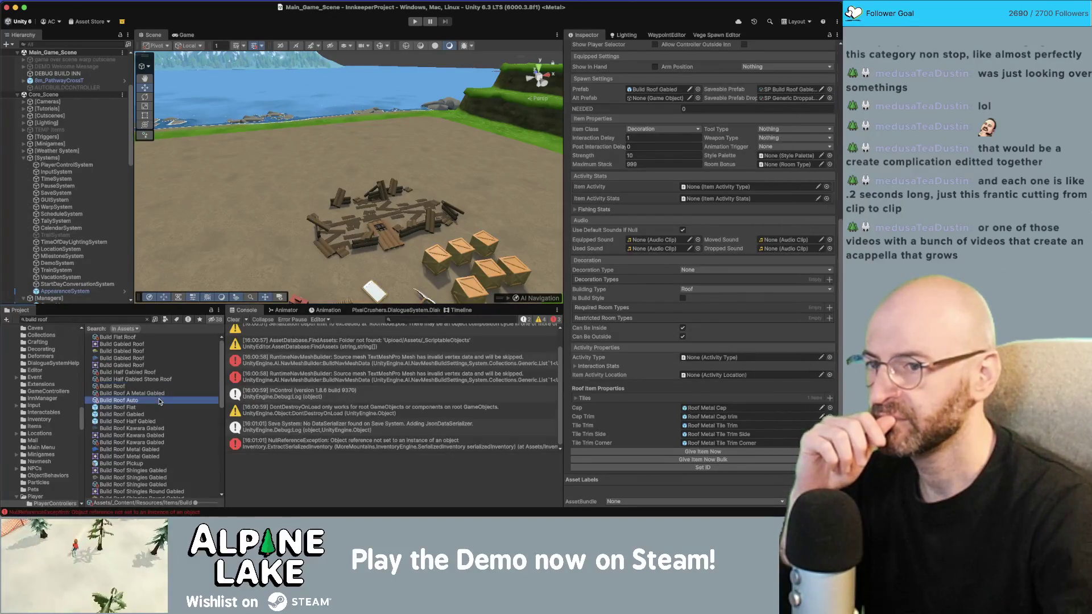
scroll(660, 328, "up", 5)
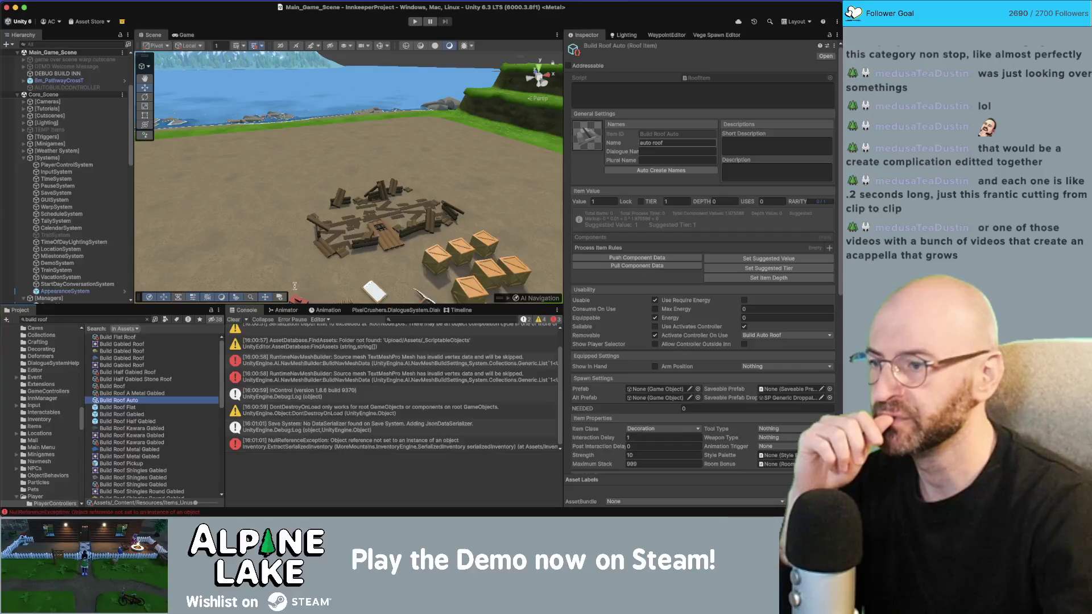
left_click(125, 387)
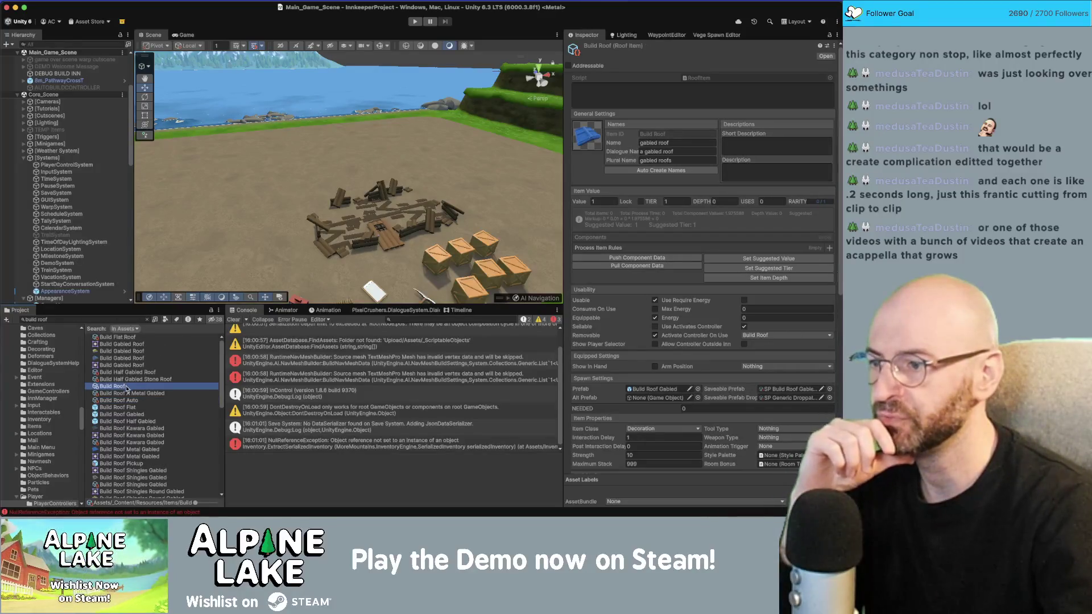
left_click(129, 401)
scroll(658, 398, "down", 5)
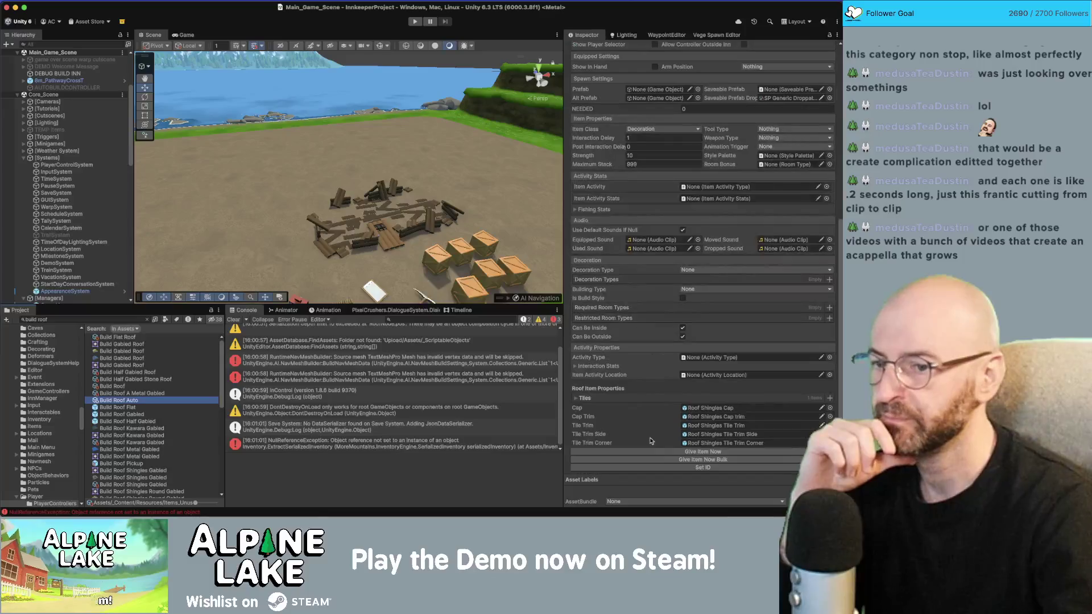
scroll(624, 380, "up", 5)
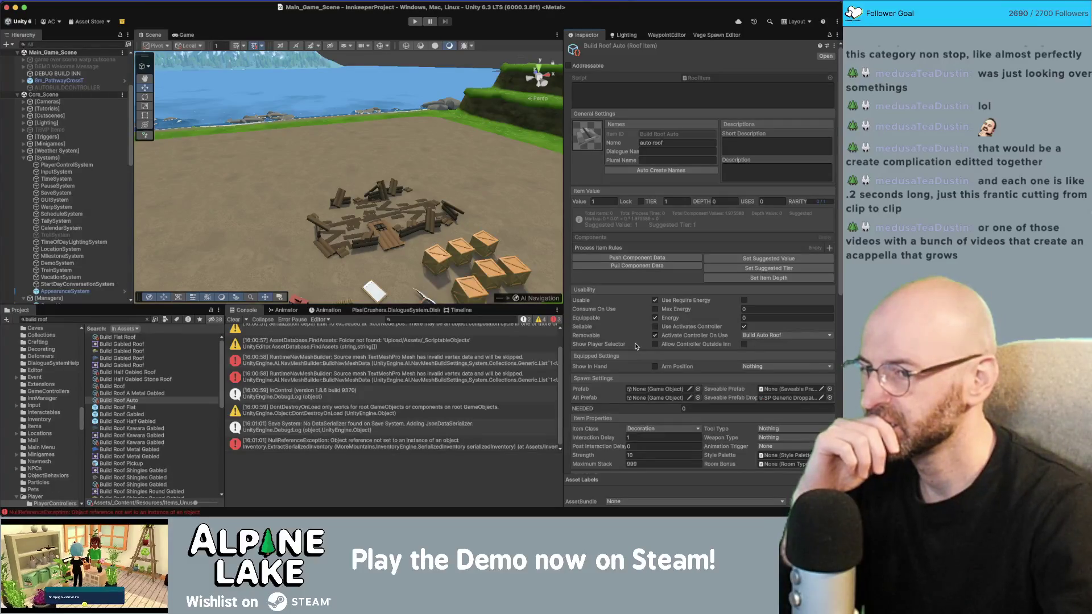
left_click(411, 442)
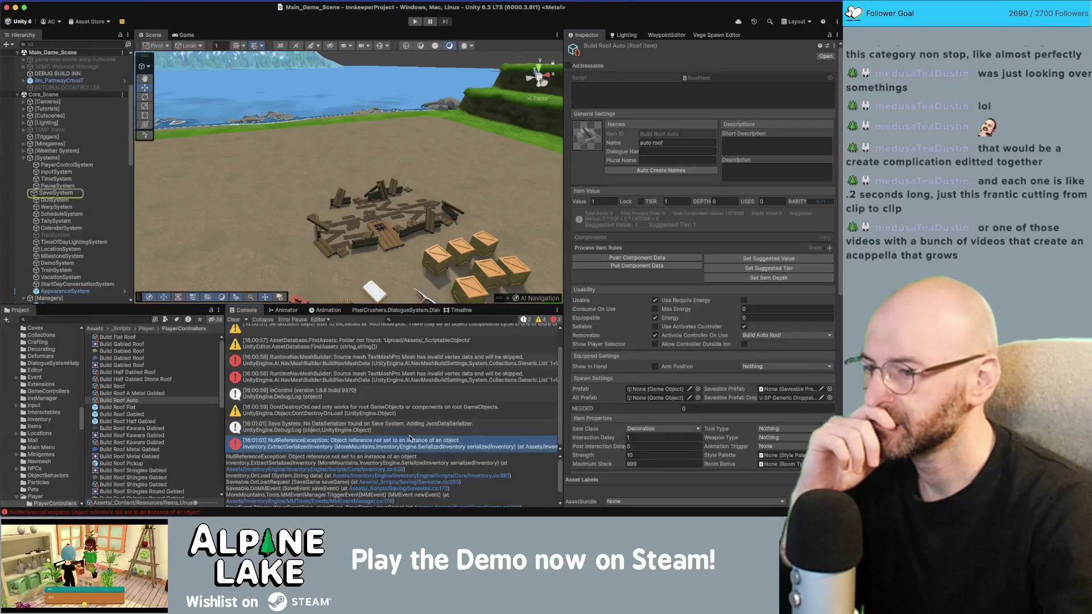
left_click(384, 473)
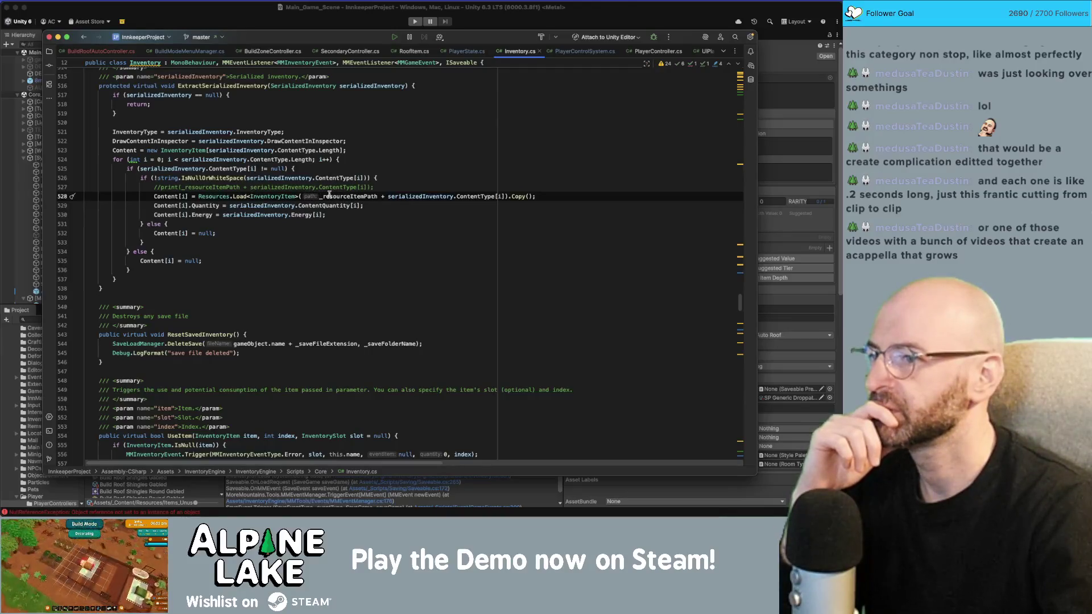
key("super+Tab")
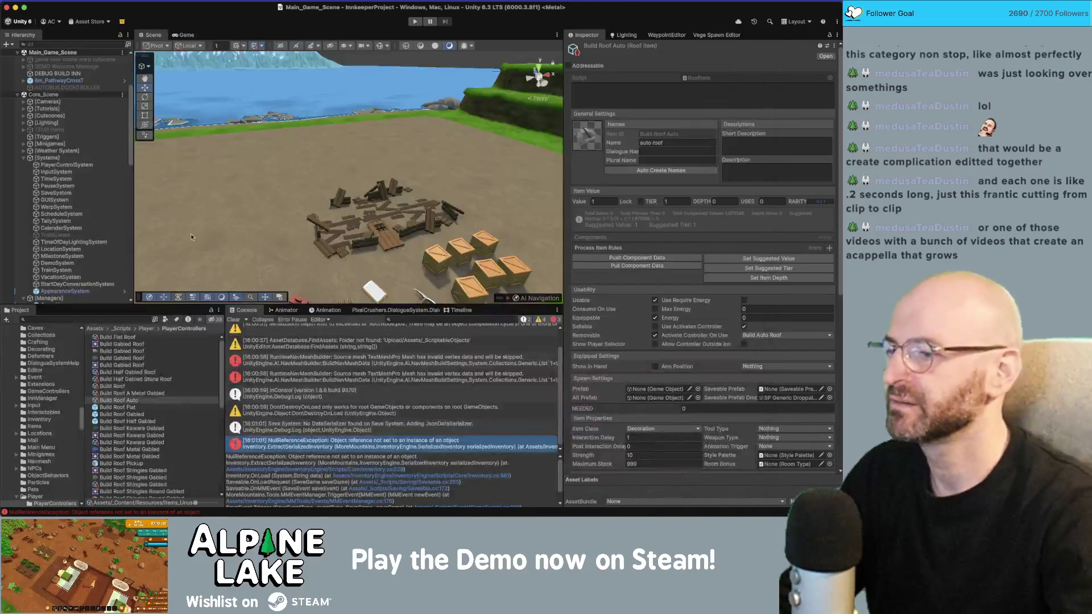
left_click(125, 400)
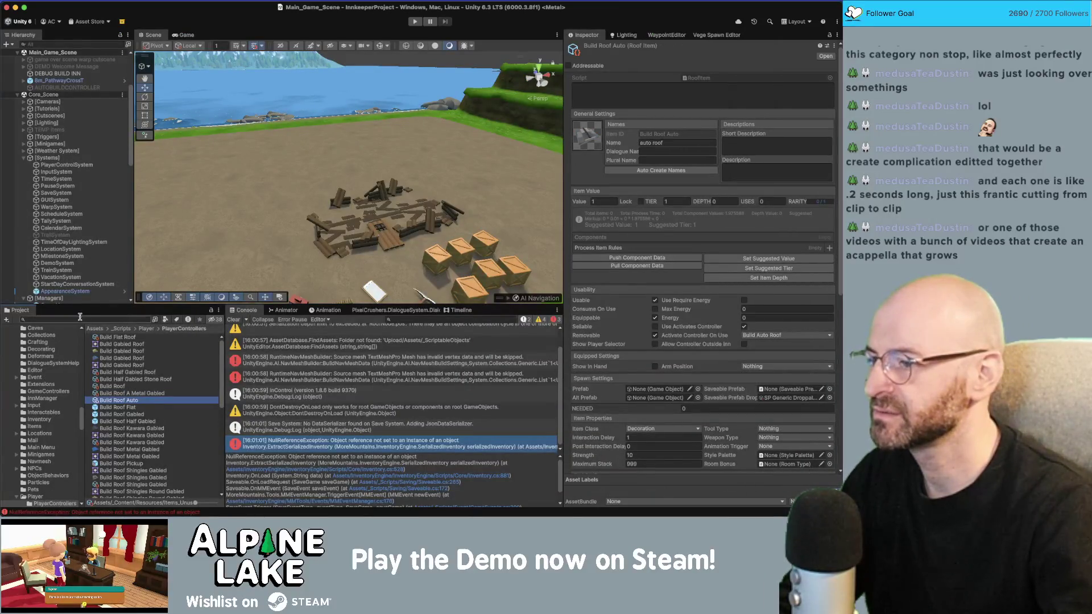
left_click(121, 392)
Search the Project for 'bul', then clear it to reveal Build Roof Auto's Items_Unused folder.
left_click(125, 399)
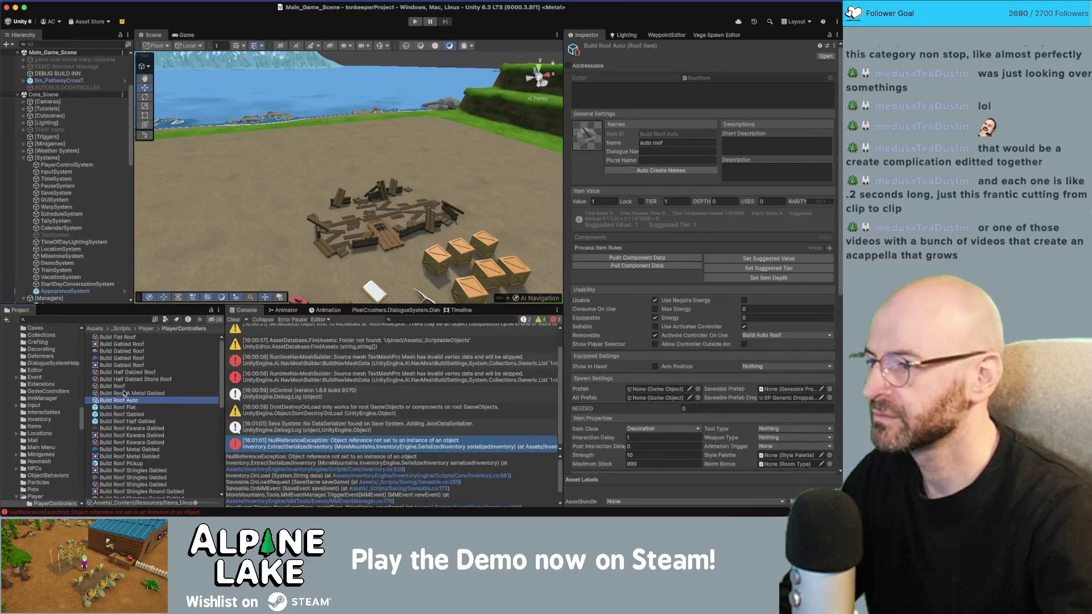
scroll(124, 392, "down", 3)
scroll(126, 368, "up", 3)
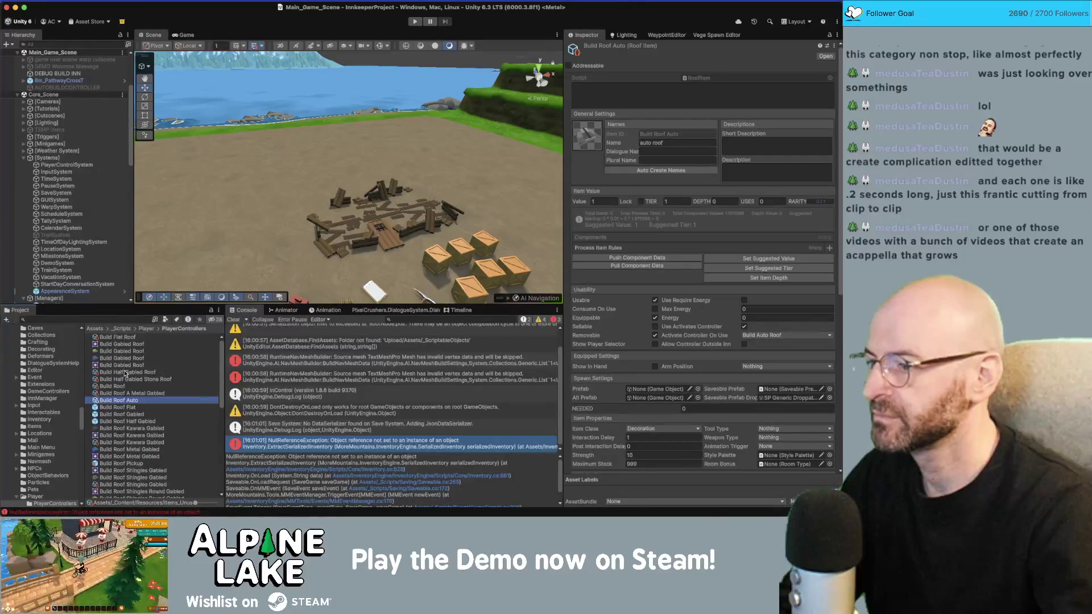
left_click(91, 319)
type("bul")
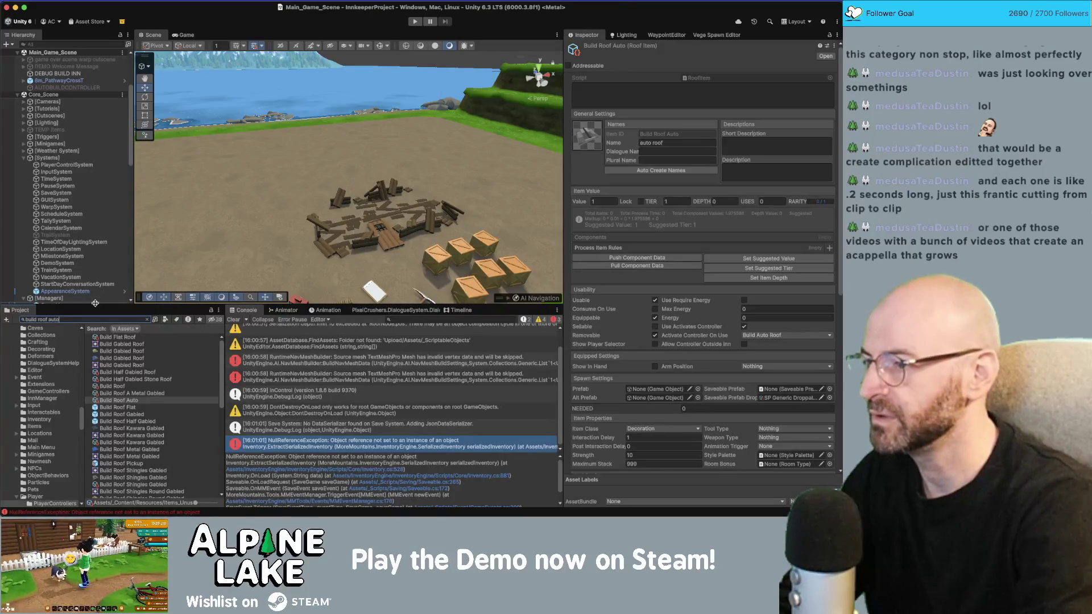
left_click(146, 319)
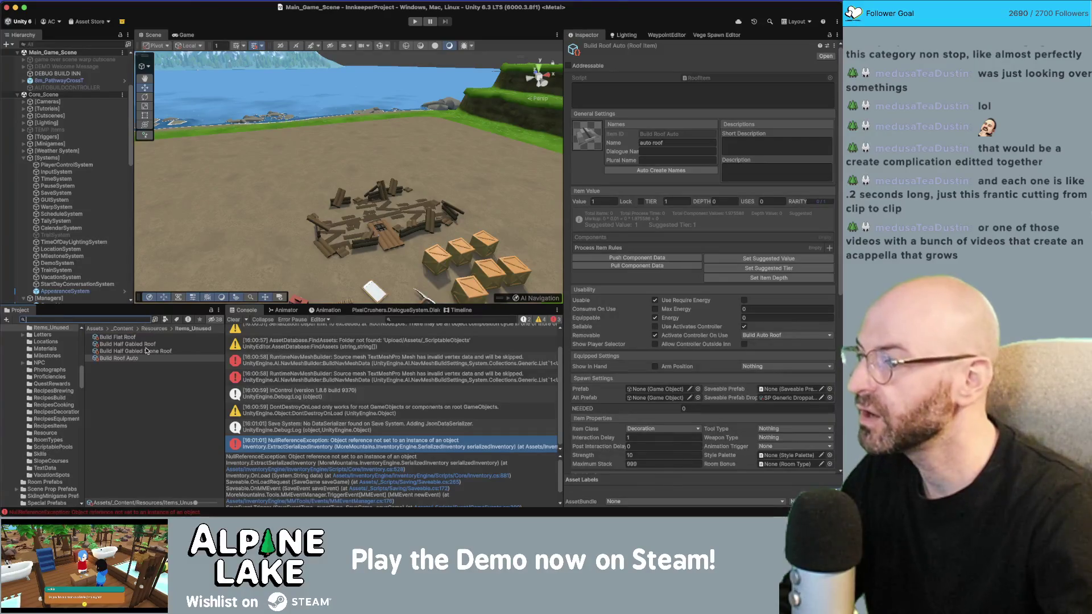
Drag Build Roof Auto from Items_Unused into the Items folder and relaunch play mode.
scroll(70, 373, "up", 10)
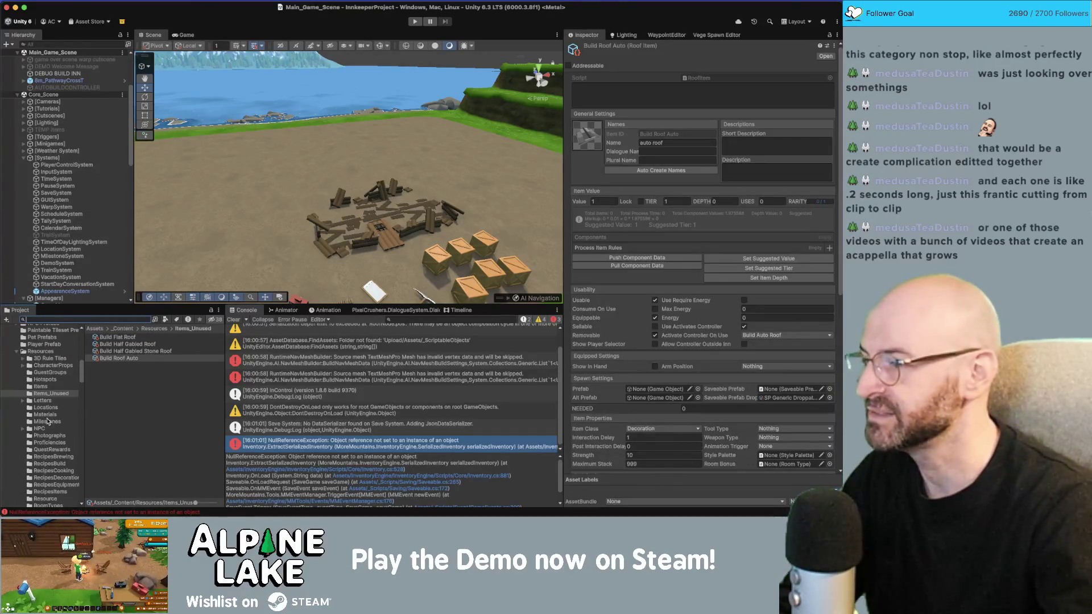
scroll(51, 427, "down", 5)
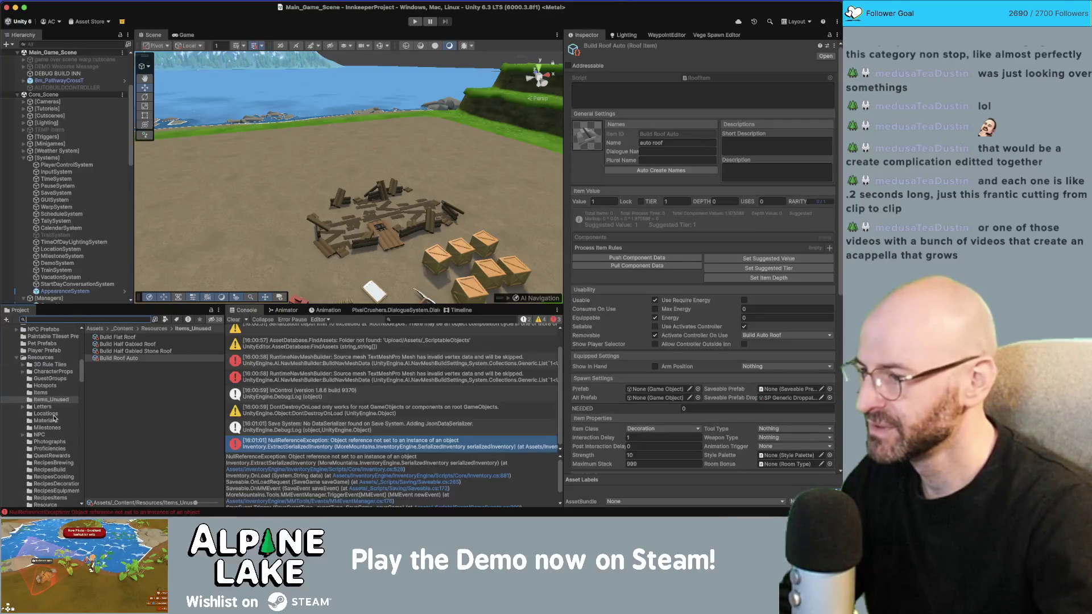
scroll(54, 418, "down", 1)
scroll(62, 422, "down", 1)
left_click_drag(114, 358, 48, 479)
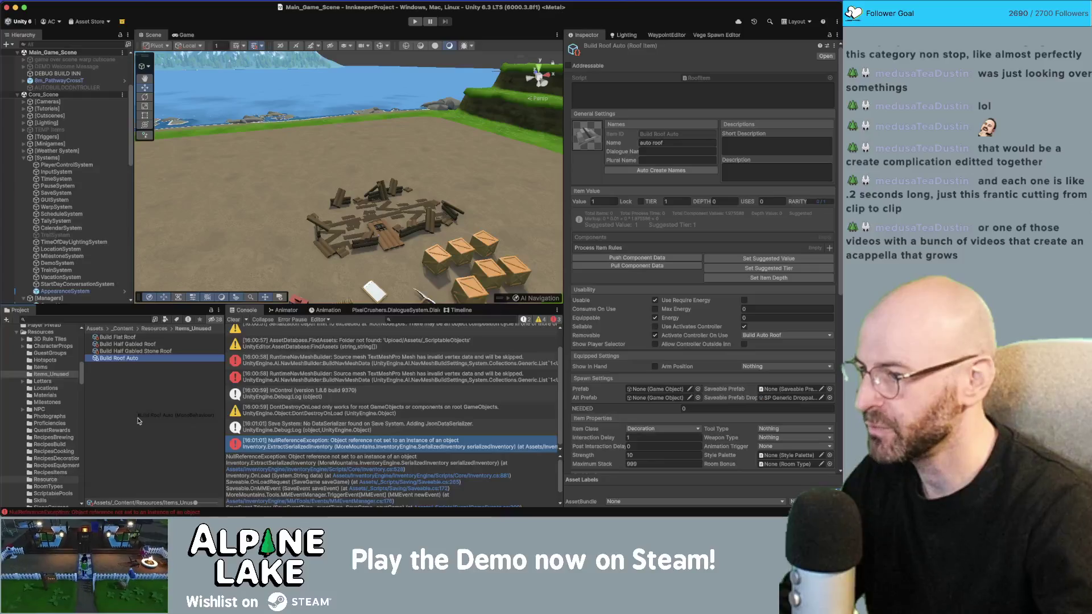
scroll(46, 424, "up", 1)
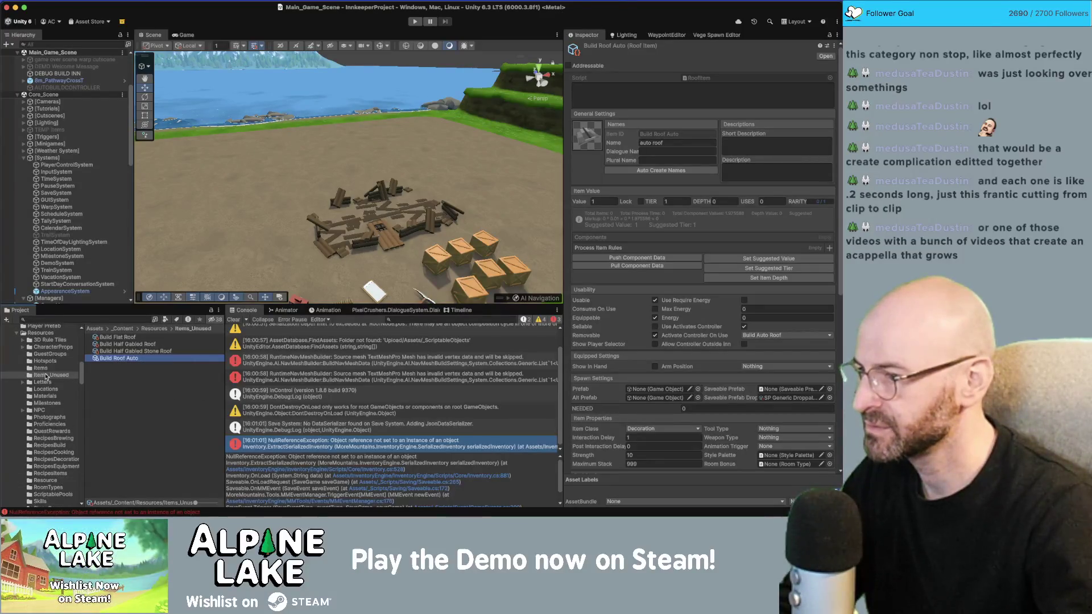
scroll(47, 381, "down", 3)
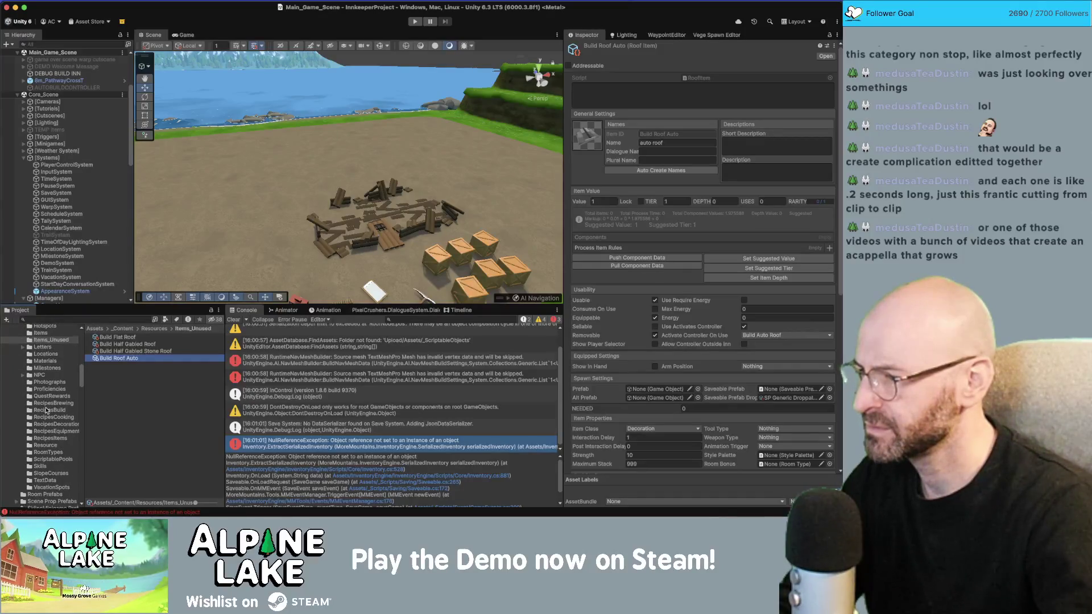
scroll(48, 375, "up", 2)
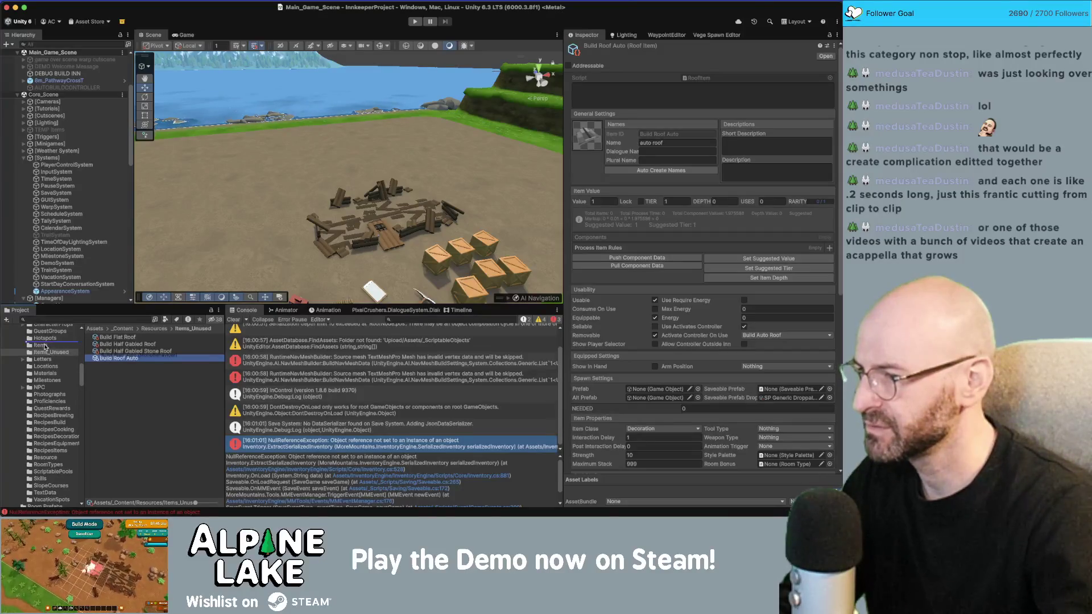
left_click_drag(45, 347, 45, 347)
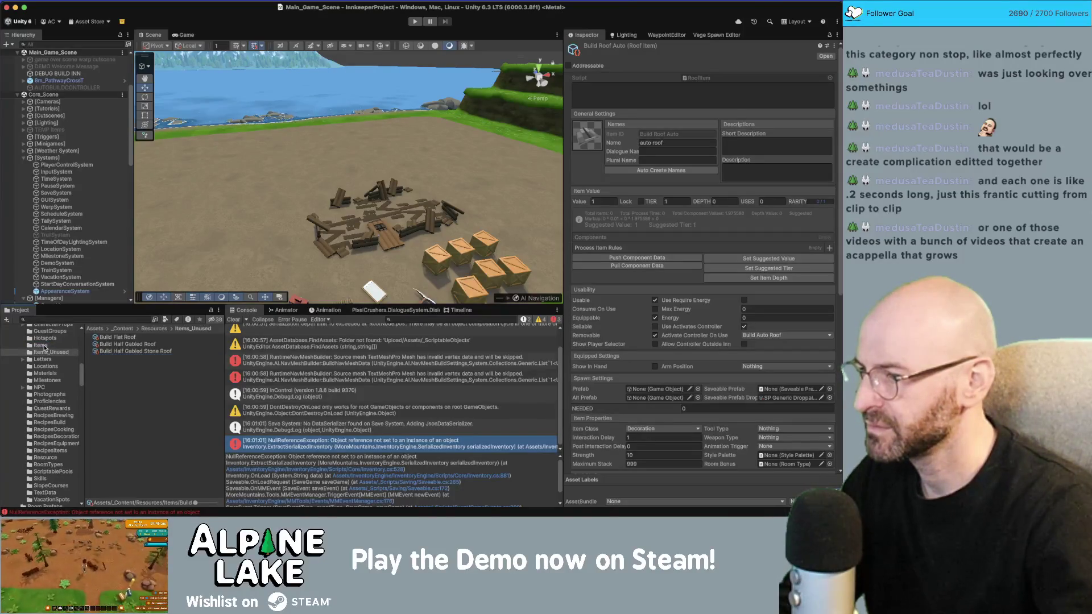
left_click(416, 22)
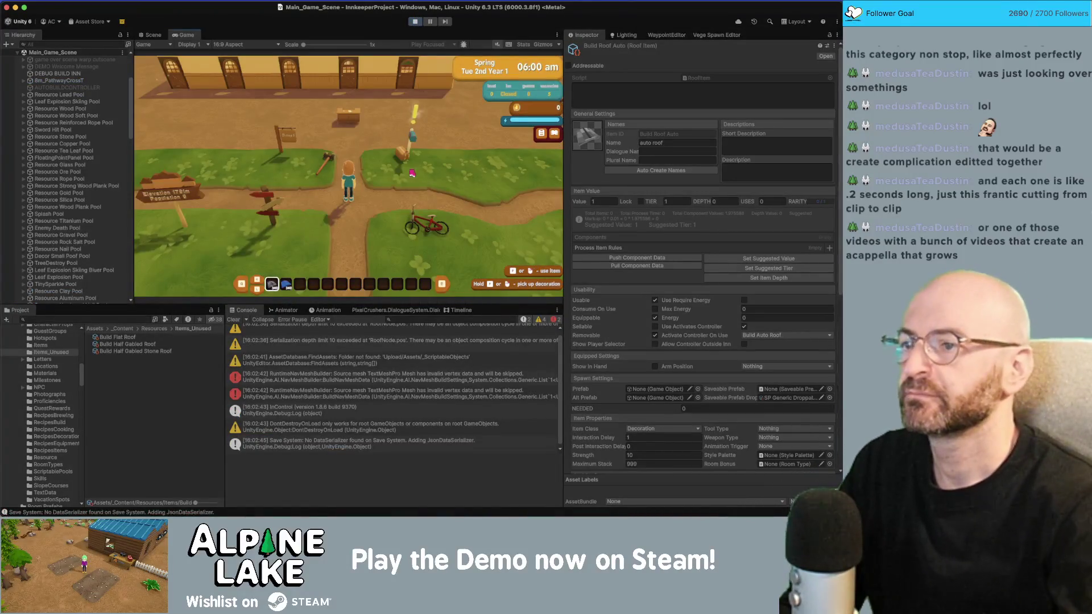
Walk the character north to the inn's rooms and zoom the camera out.
key("w")
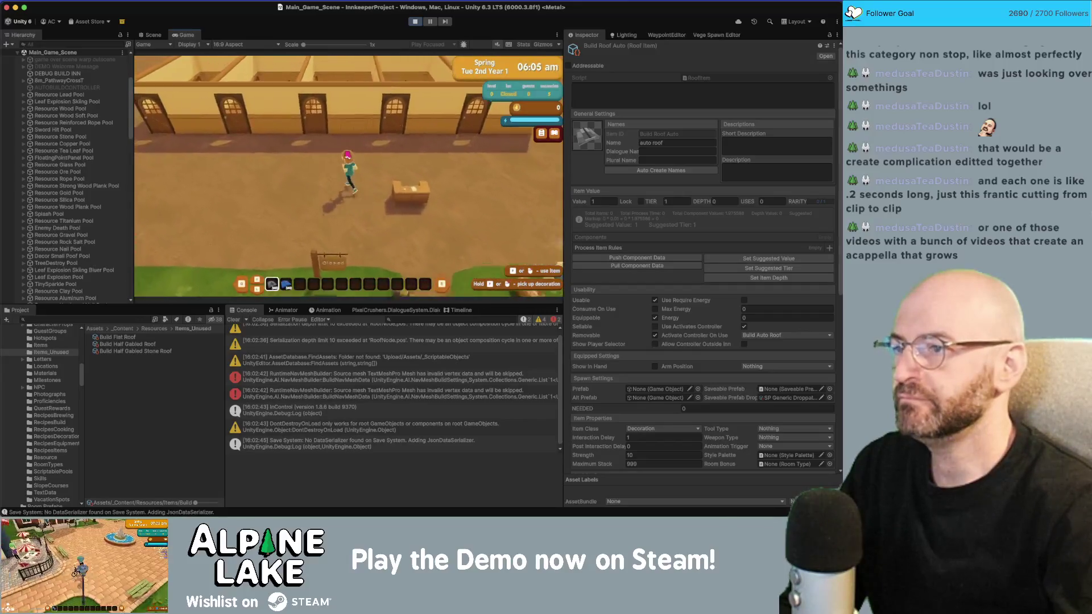
key("w")
scroll(315, 170, "down", 3)
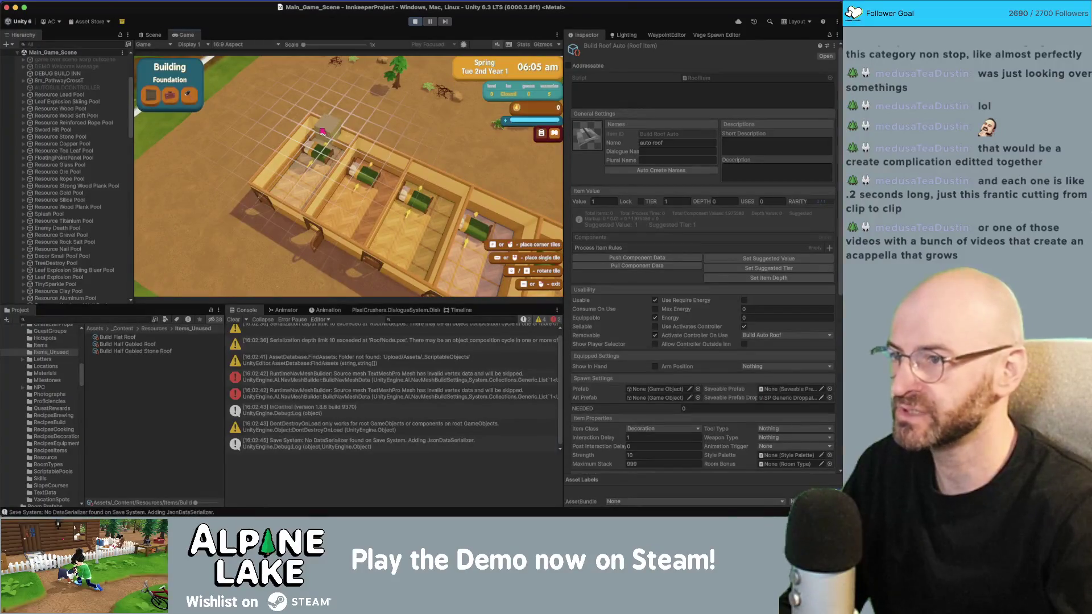
Build roofs over each inn guest room by marking corners, then exit building mode.
left_click(329, 143)
left_click(338, 183)
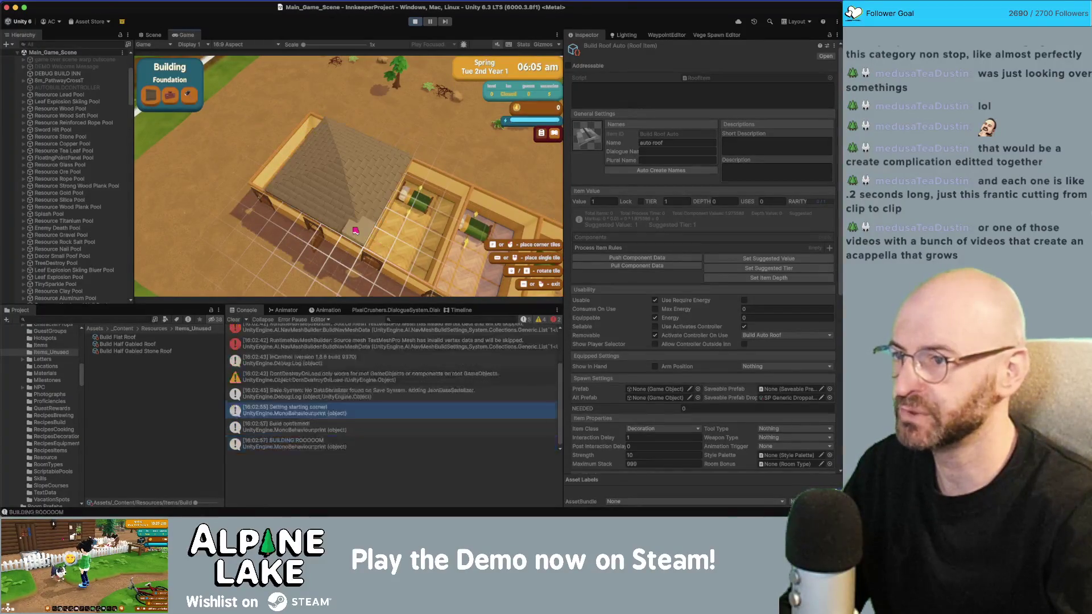
left_click(319, 130)
left_click(377, 185)
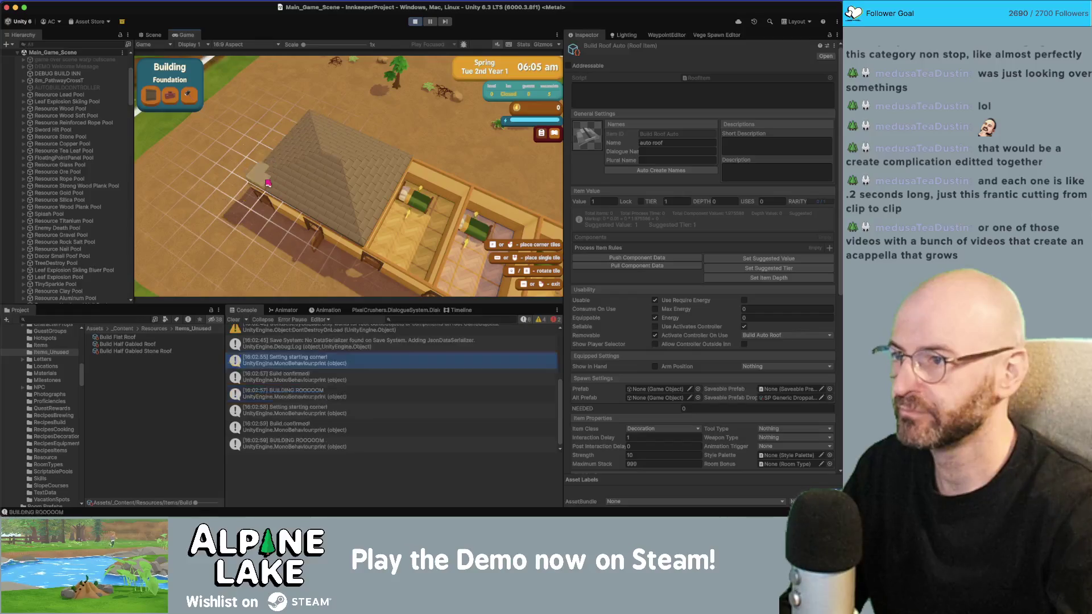
left_click(376, 184)
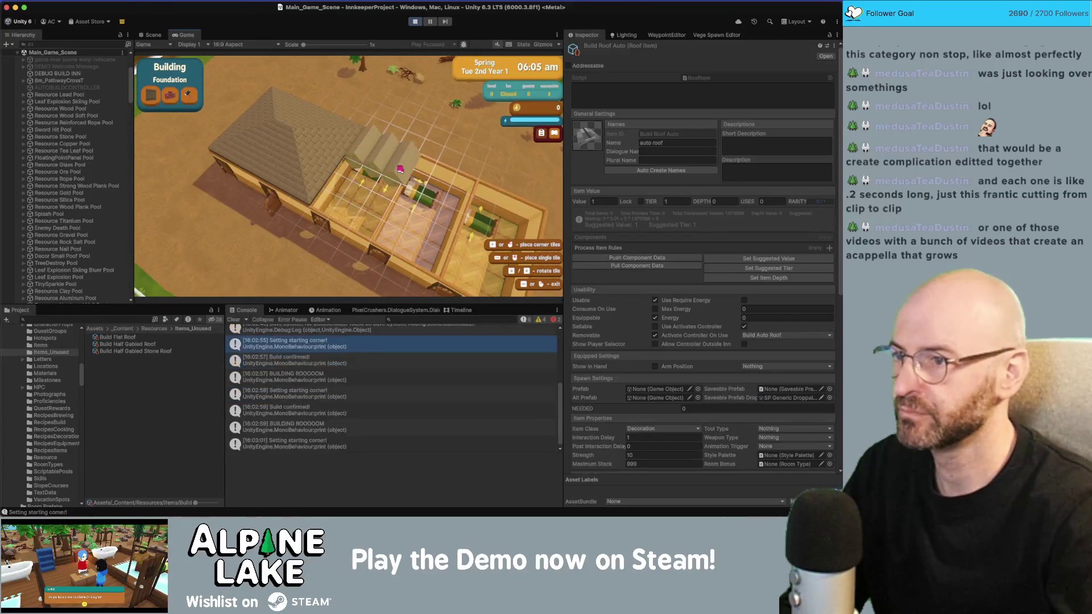
left_click(372, 183)
left_click(346, 189)
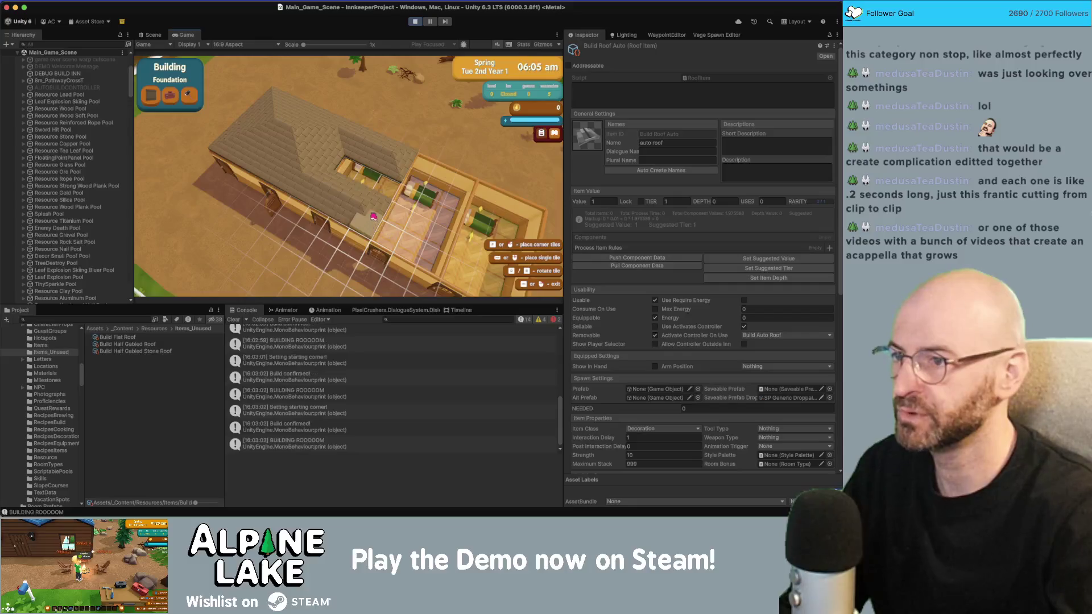
left_click(374, 191)
left_click(376, 170)
left_click(376, 169)
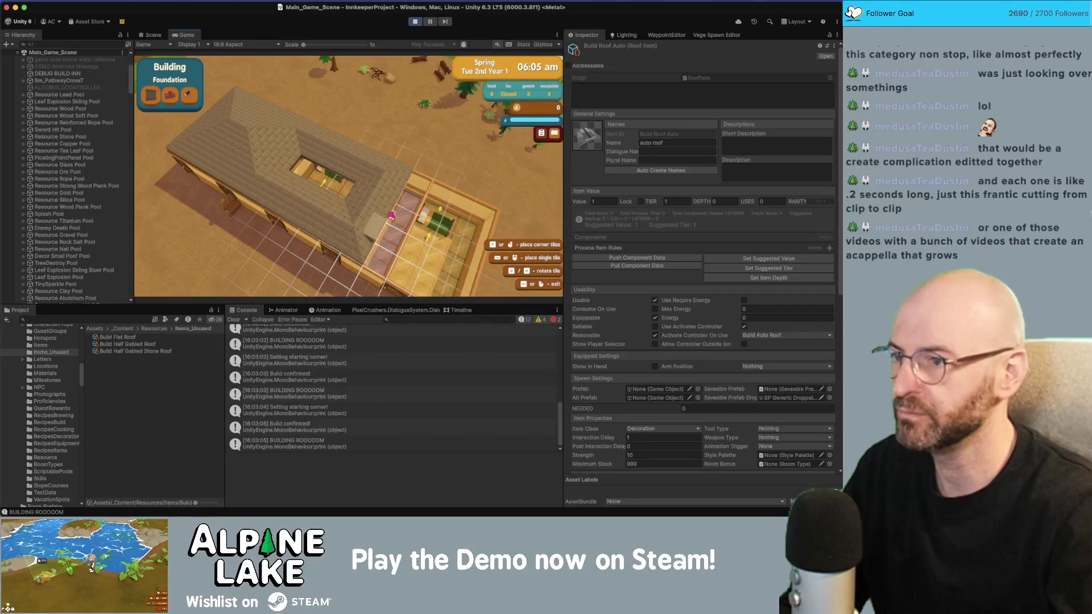
key("Escape")
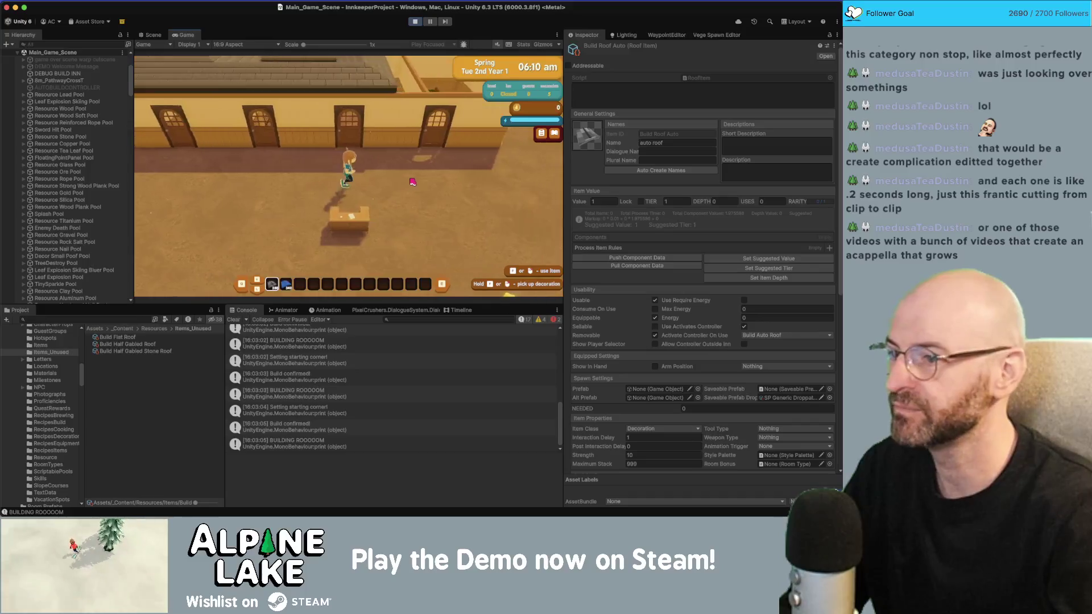
left_click(428, 165)
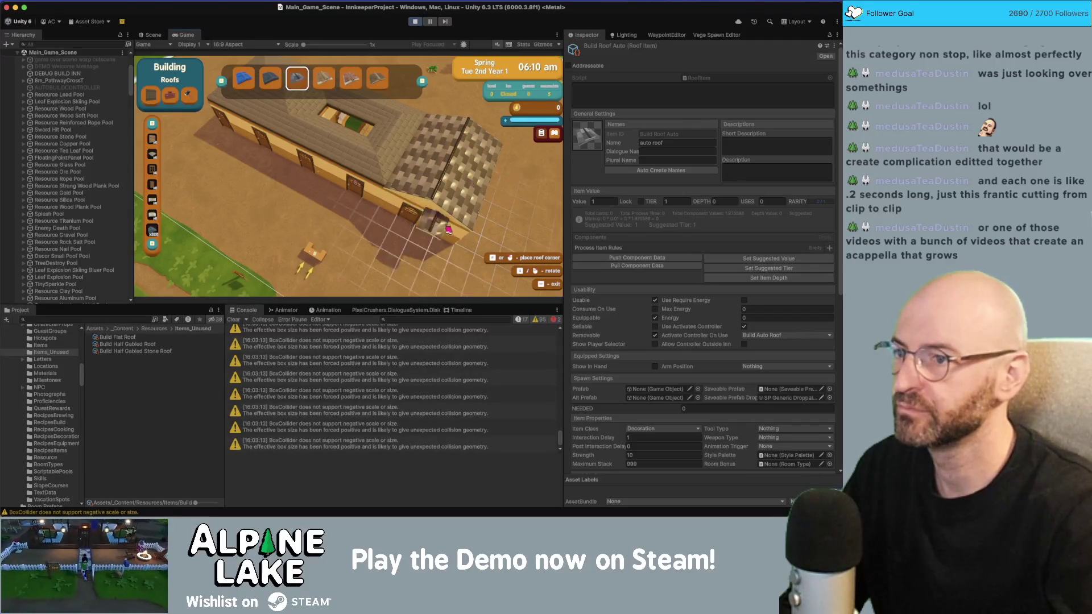
key("Escape")
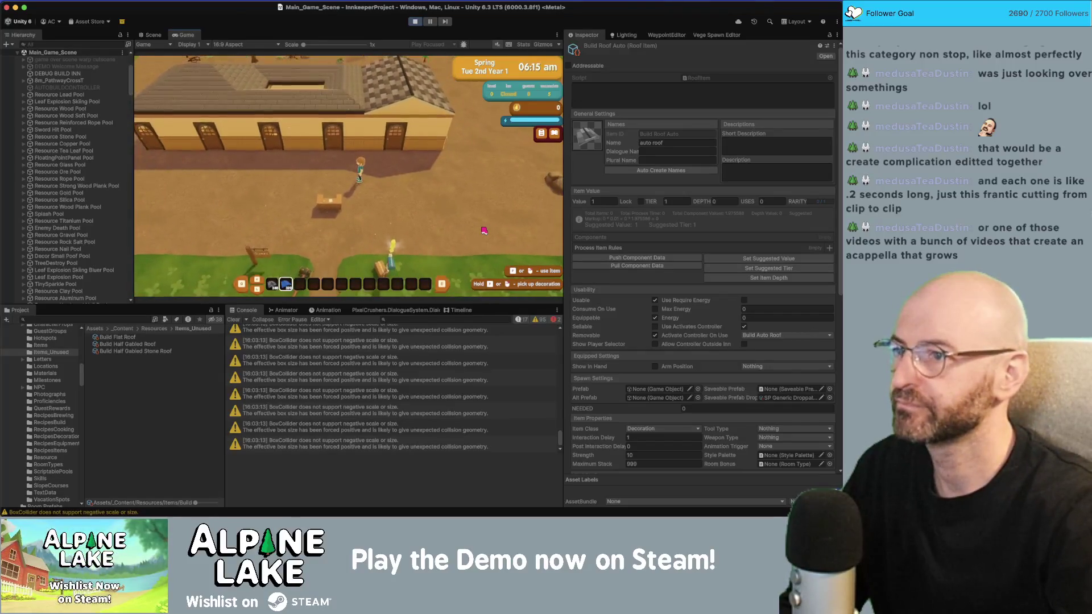
key("a")
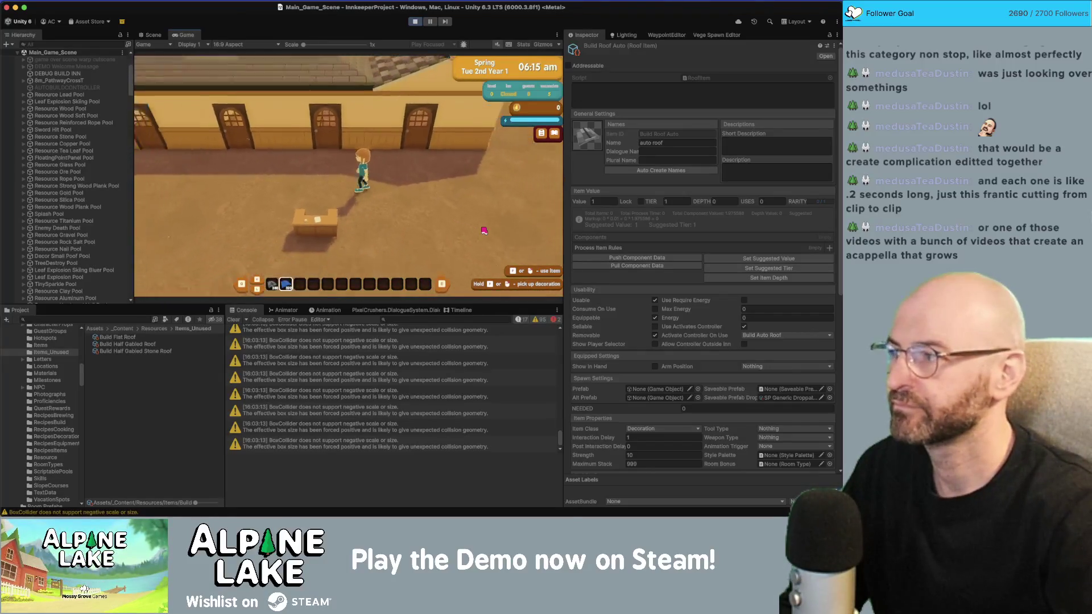
key("w")
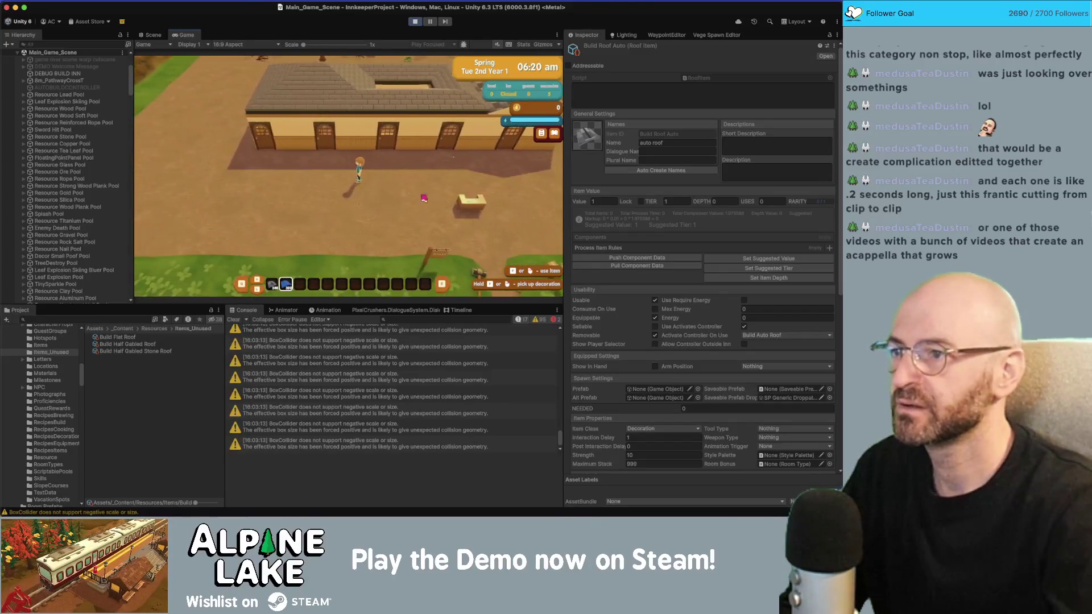
key("d")
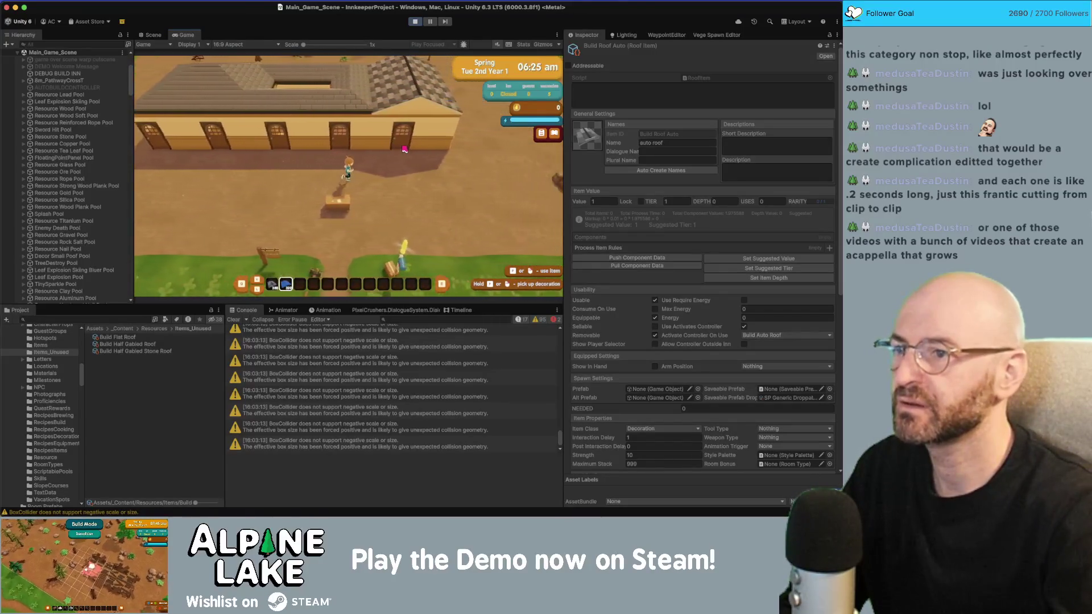
key("d")
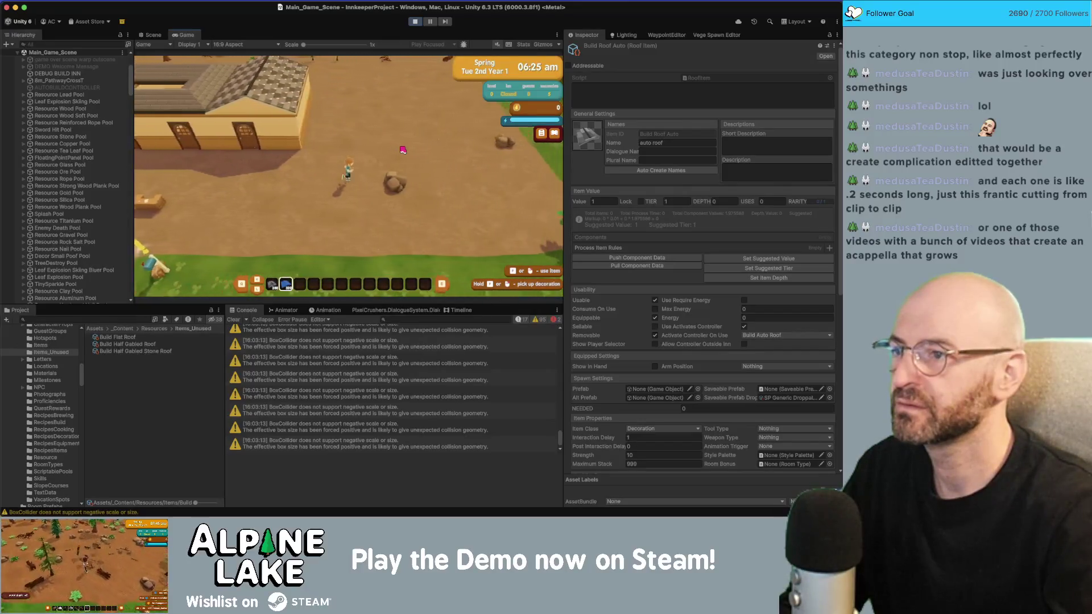
key("a")
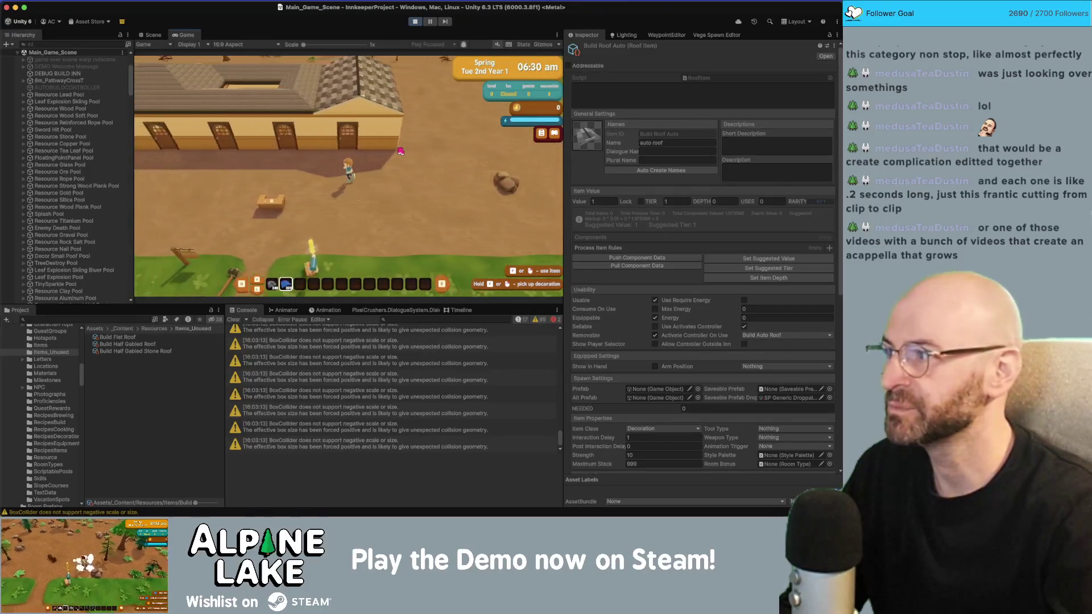
key("a")
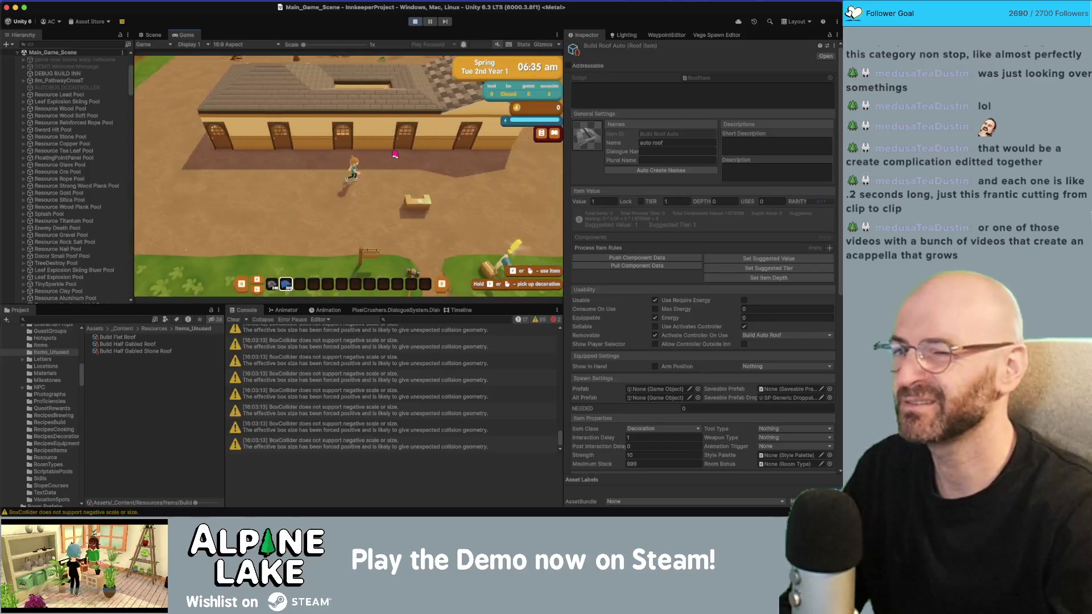
key("d")
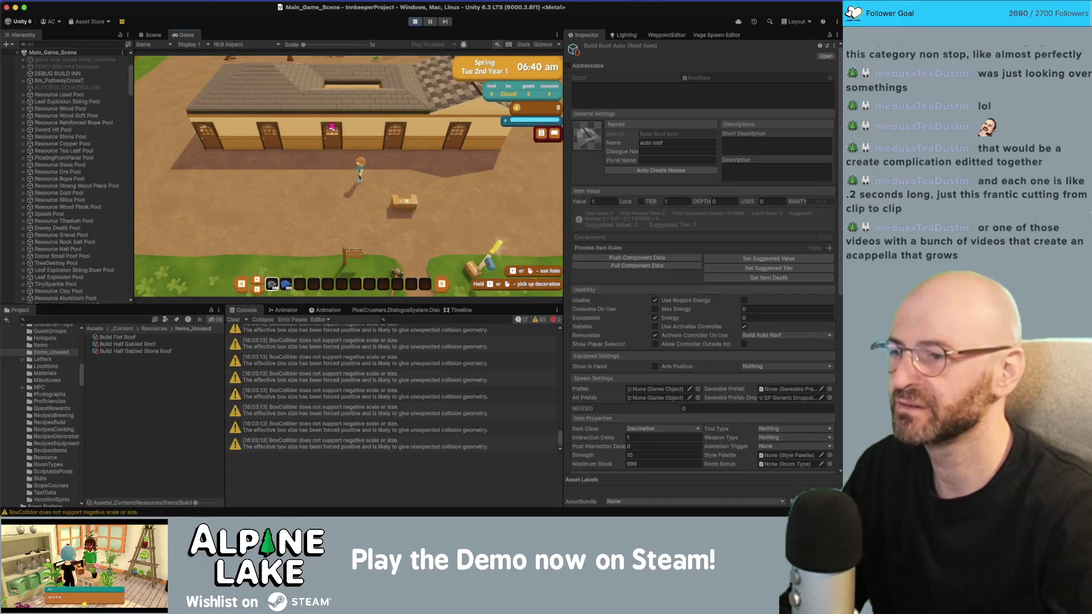
Build a roof over the building from its opening, then walk the character right.
left_click(332, 127)
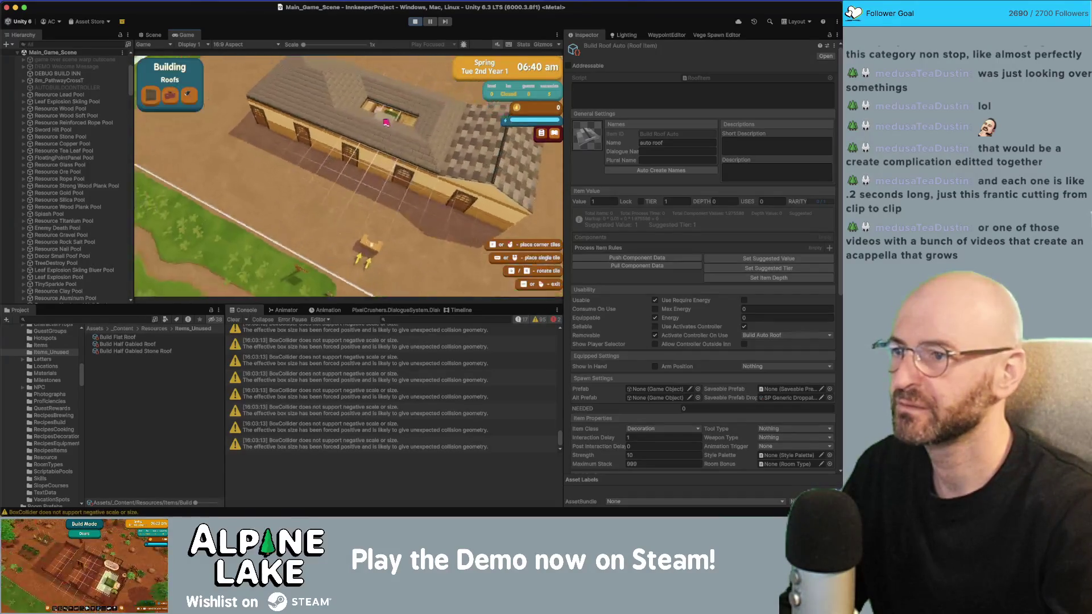
left_click(382, 116)
left_click(408, 126)
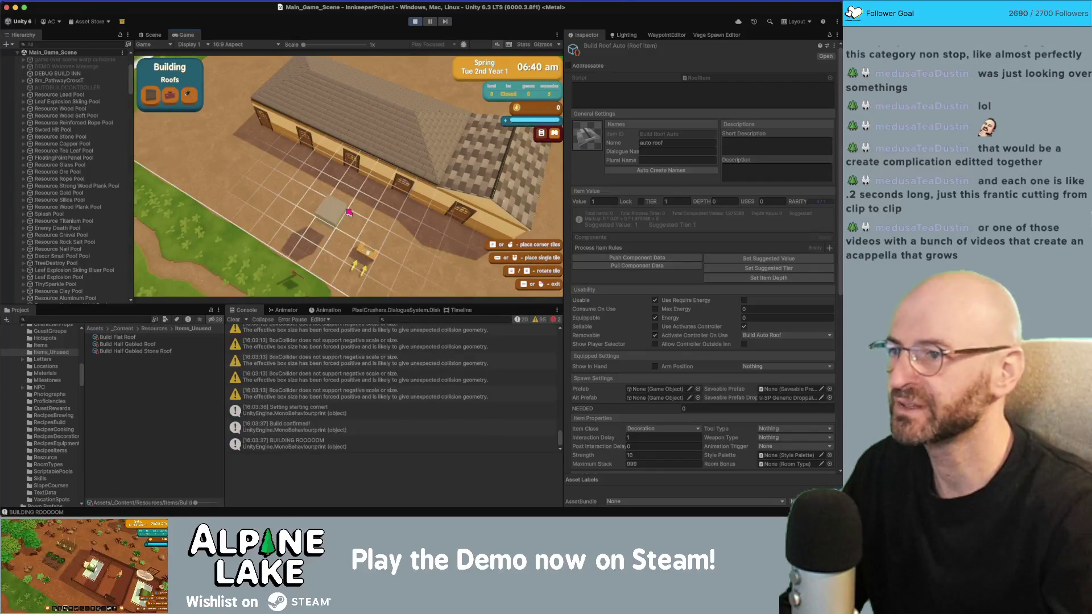
right_click(348, 212)
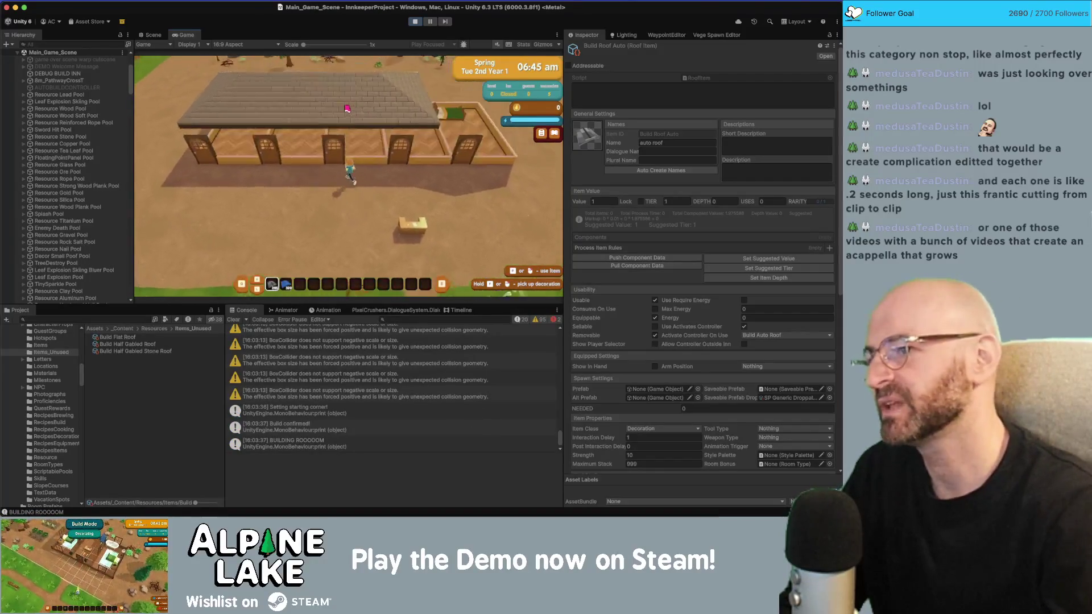
key("d")
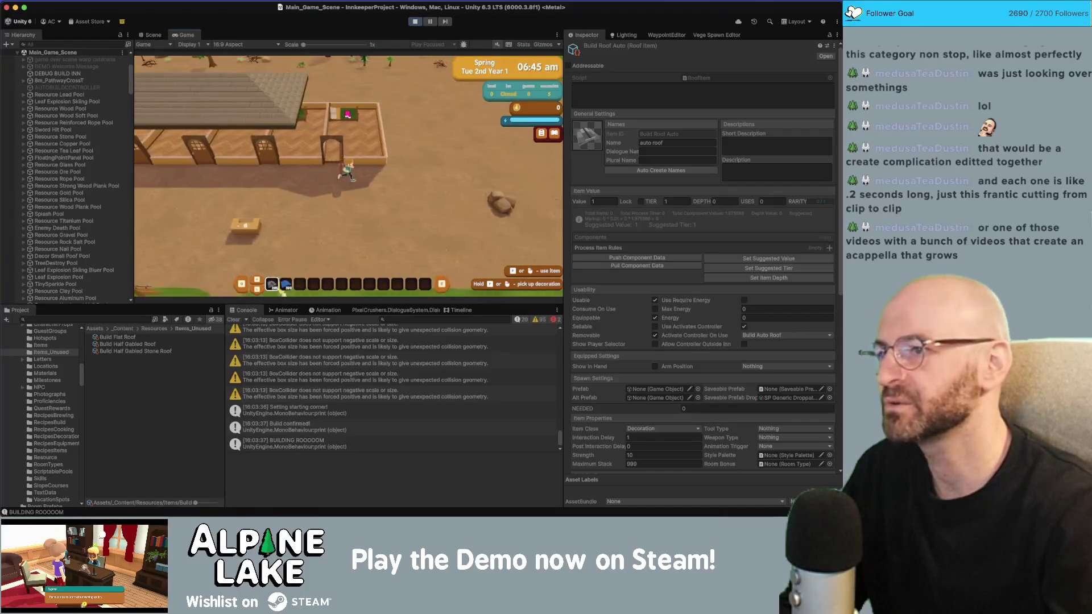
Build several grey roof sections across the larger building, rotating the view as needed.
left_click(348, 114)
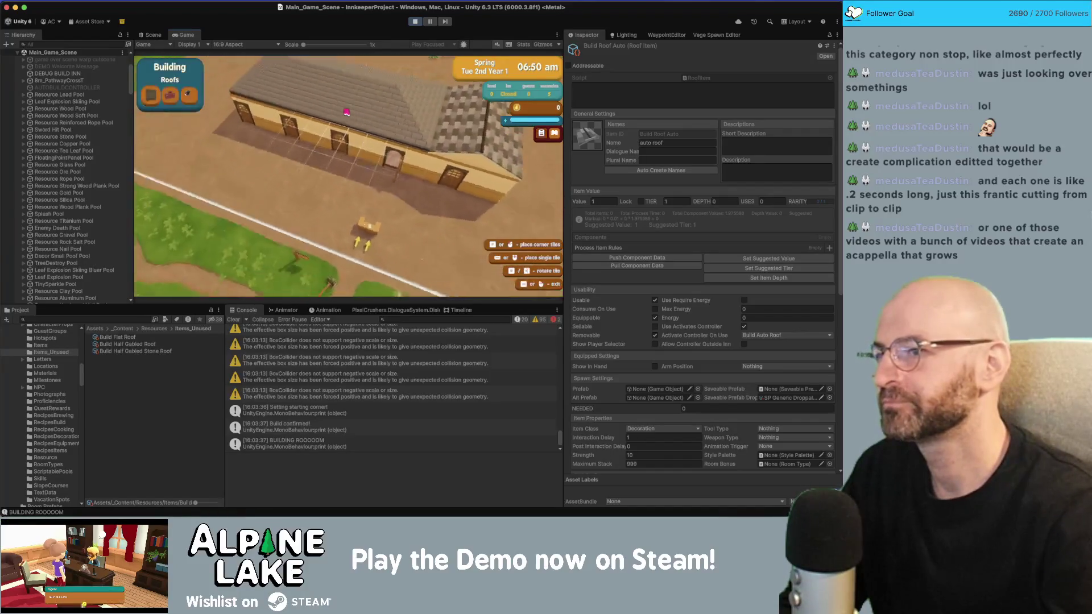
left_click_drag(403, 169, 434, 176)
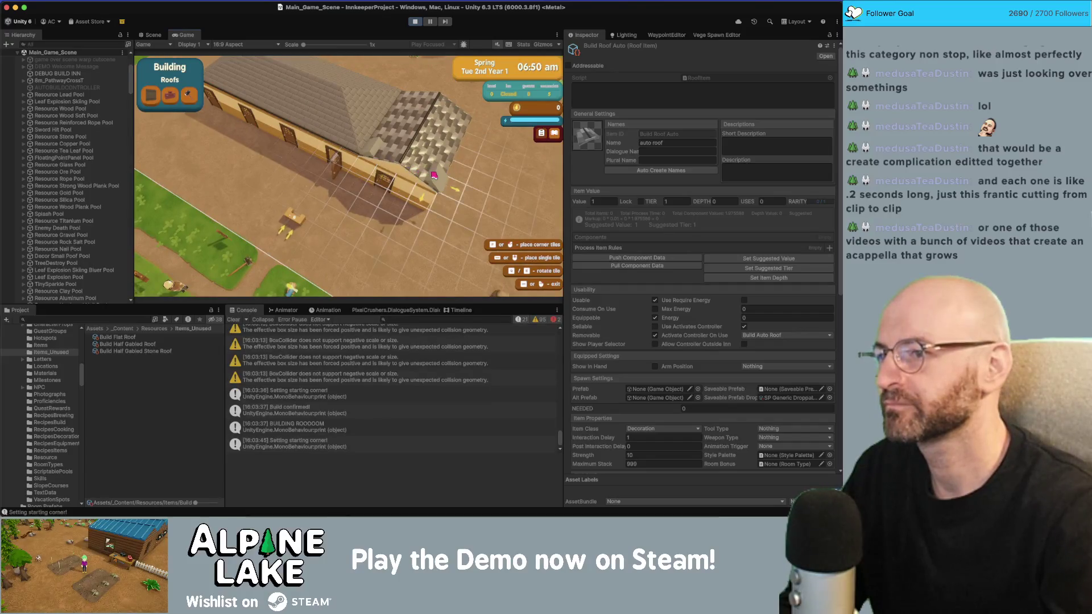
left_click_drag(463, 133, 464, 131)
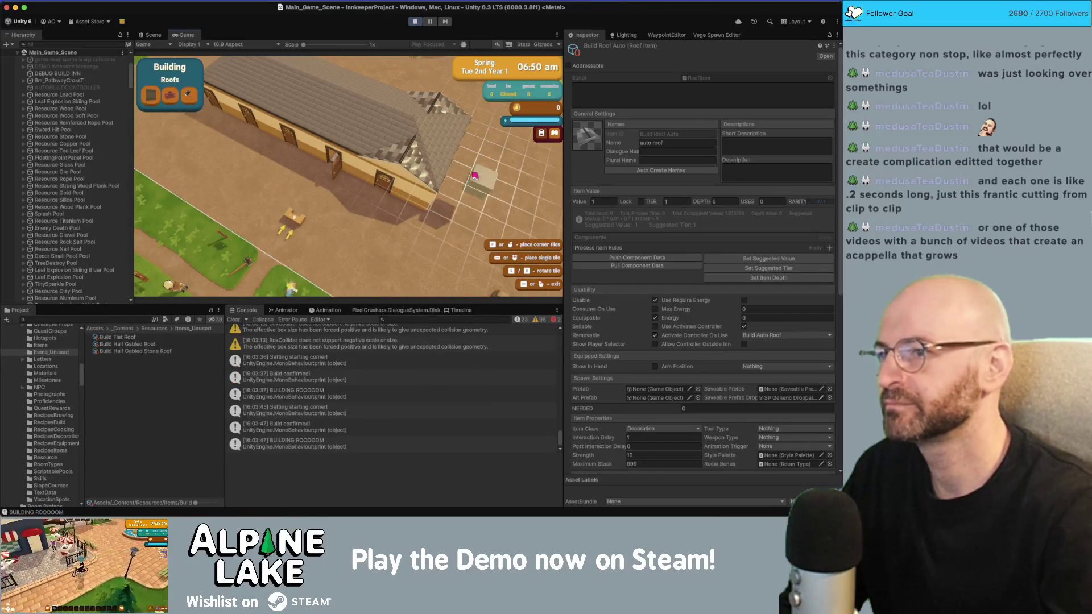
key("e")
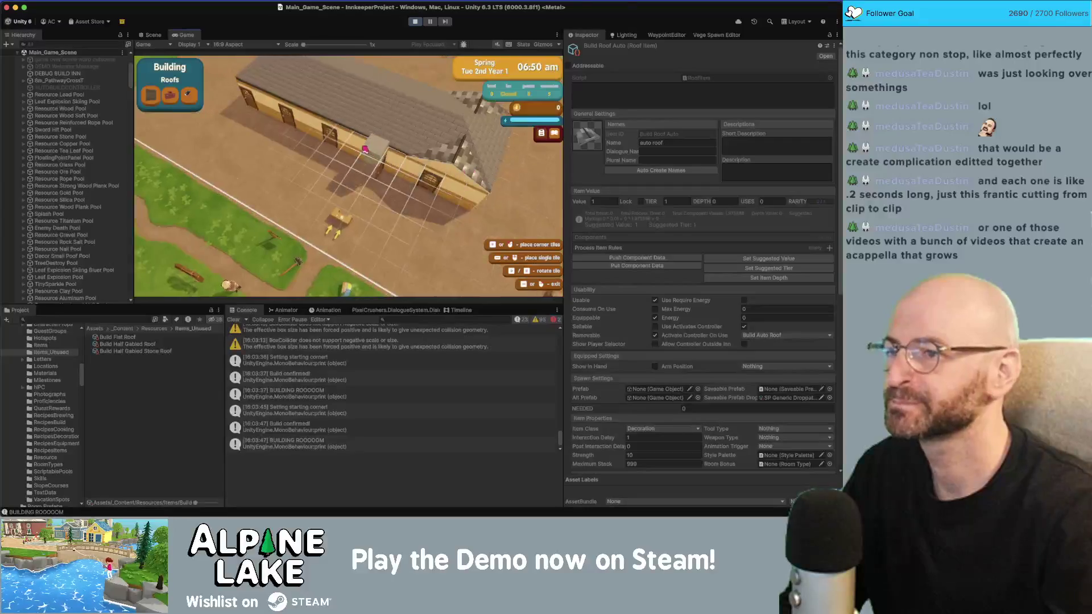
left_click_drag(353, 89, 370, 124)
left_click_drag(280, 178, 284, 175)
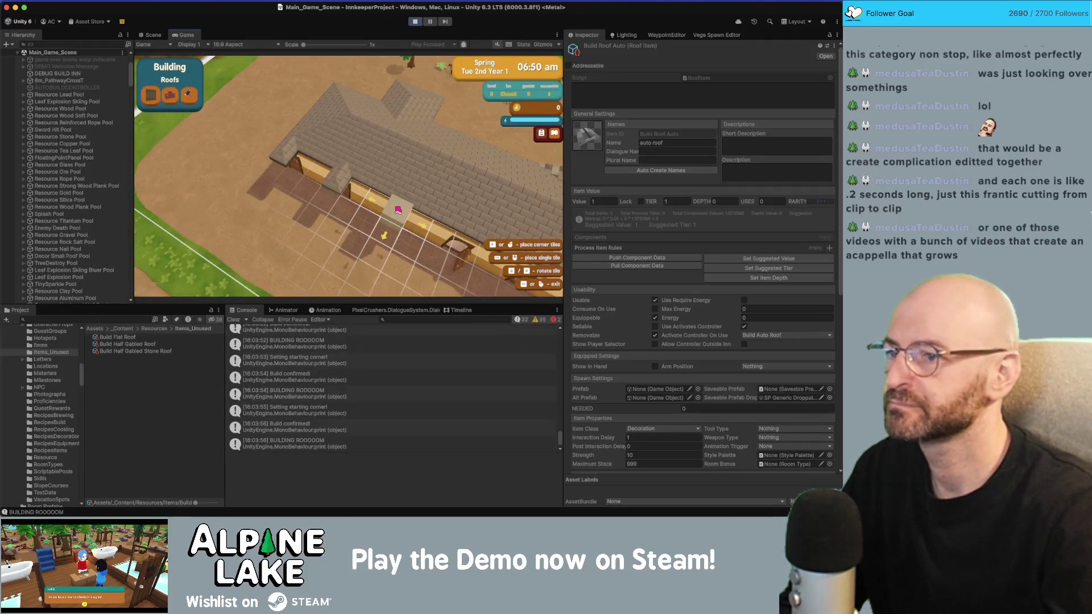
left_click(384, 234)
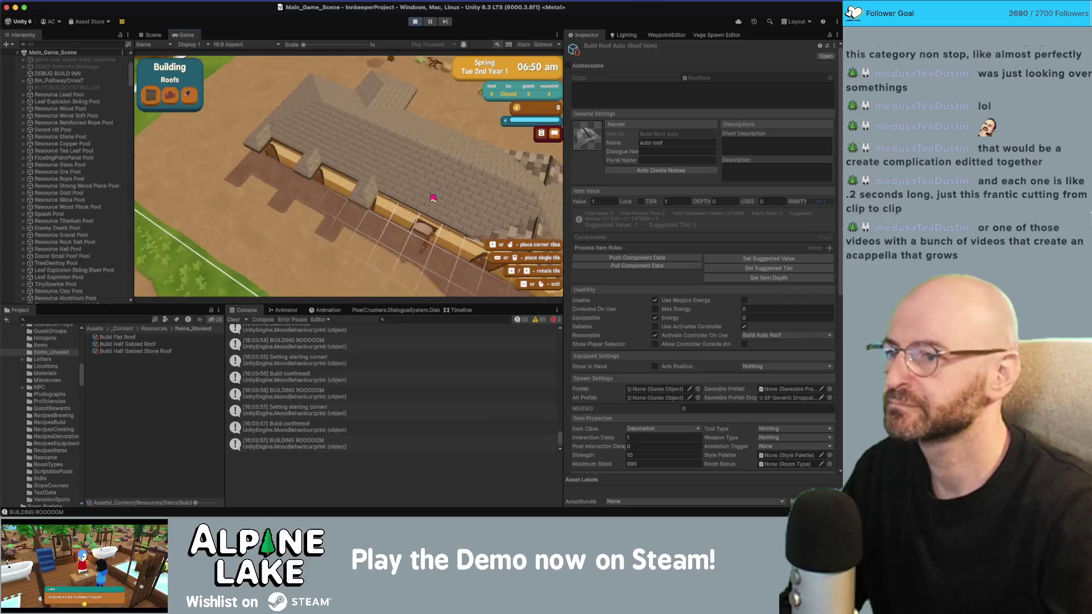
left_click(398, 199)
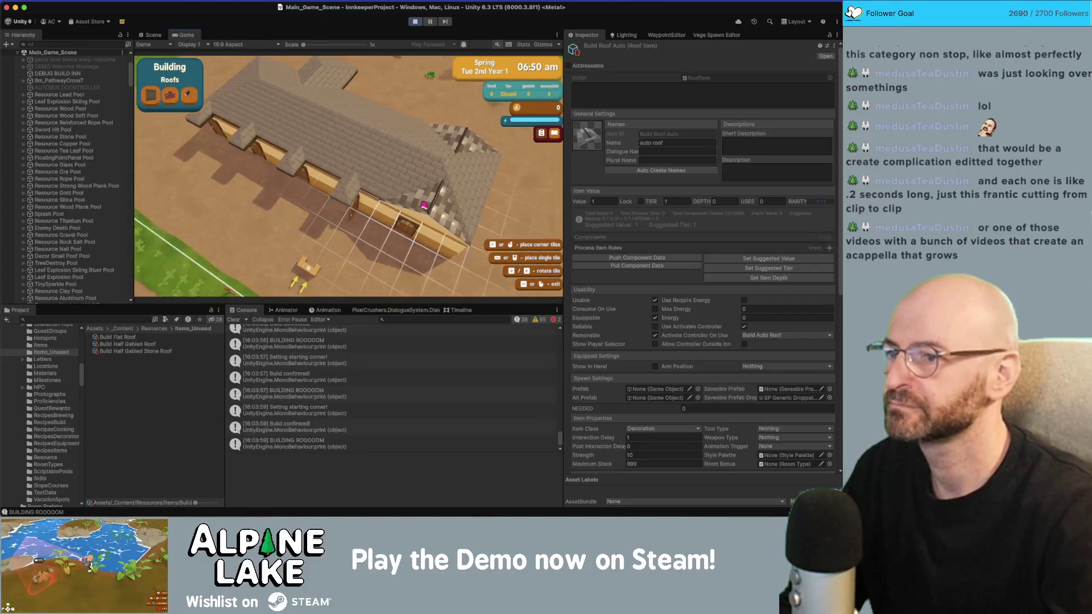
right_click(507, 176)
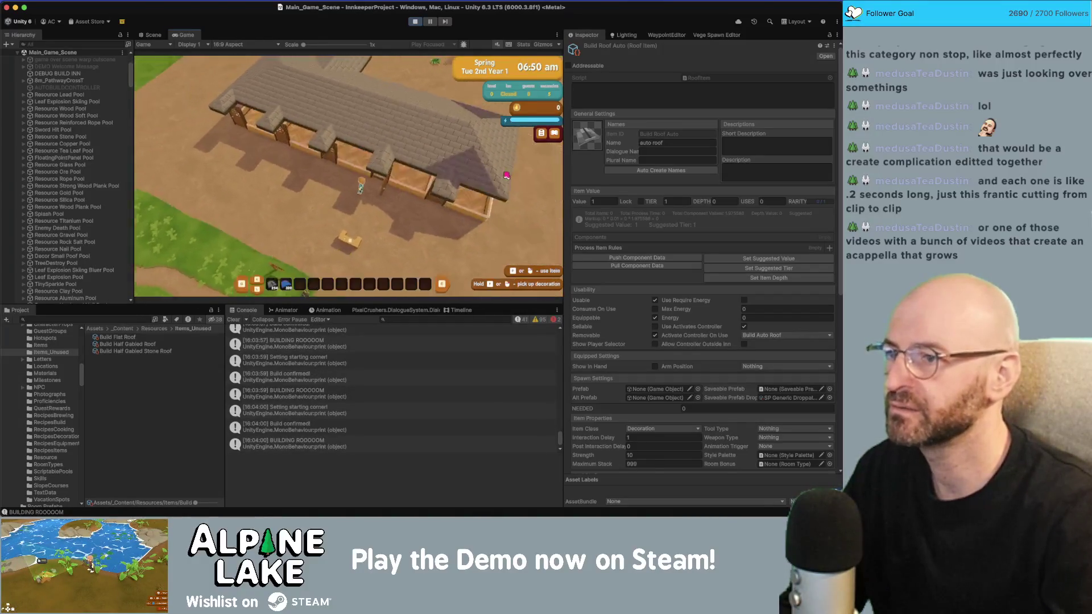
Walk to another spot and build two more roof sections over the tiles.
key("s")
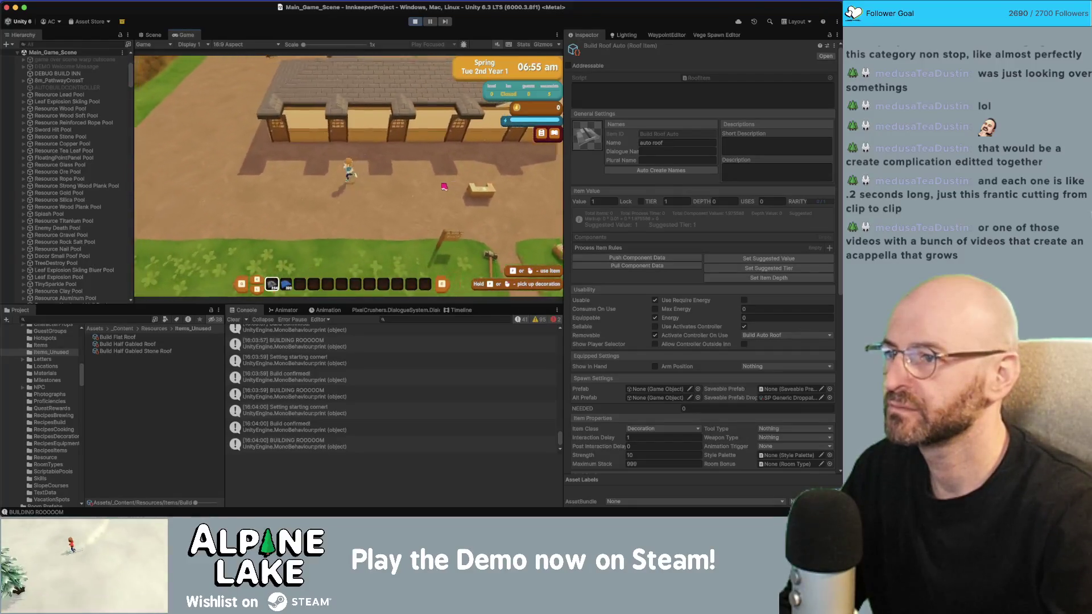
key("a")
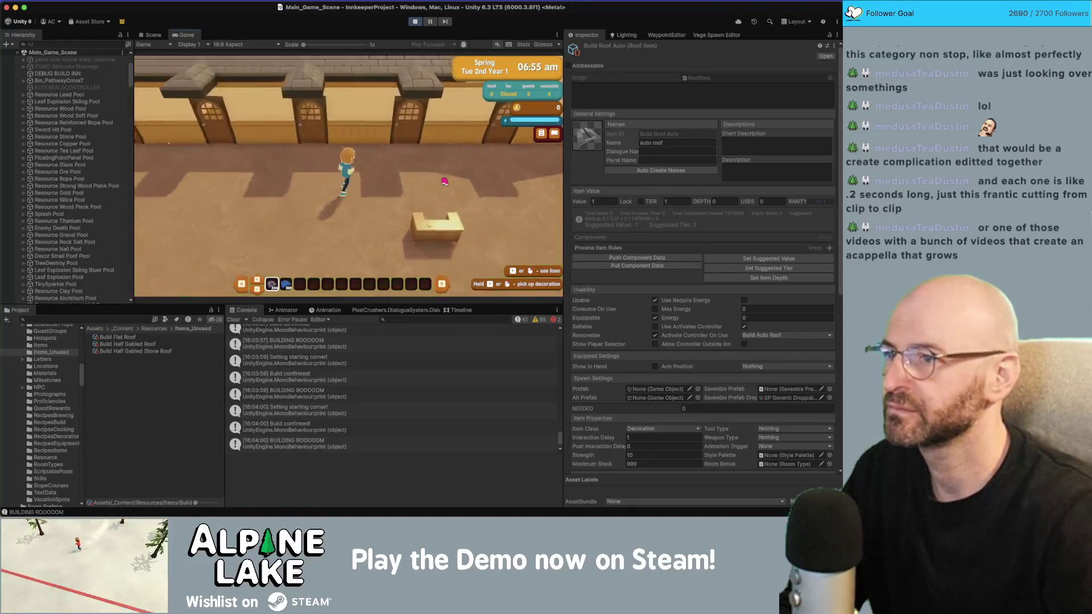
key("d")
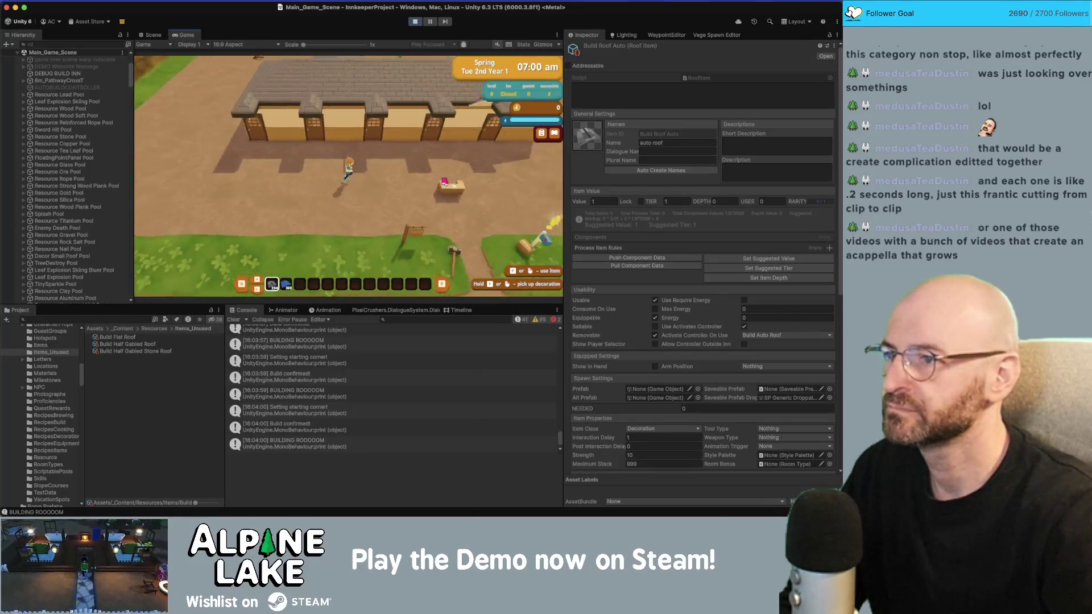
key("d")
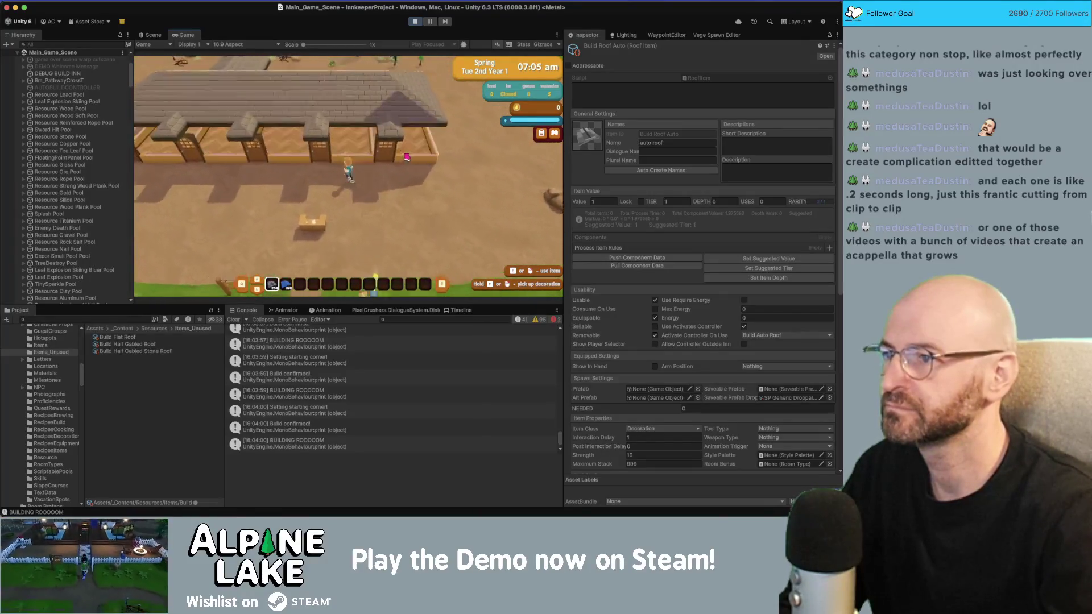
left_click(320, 171)
key("Escape")
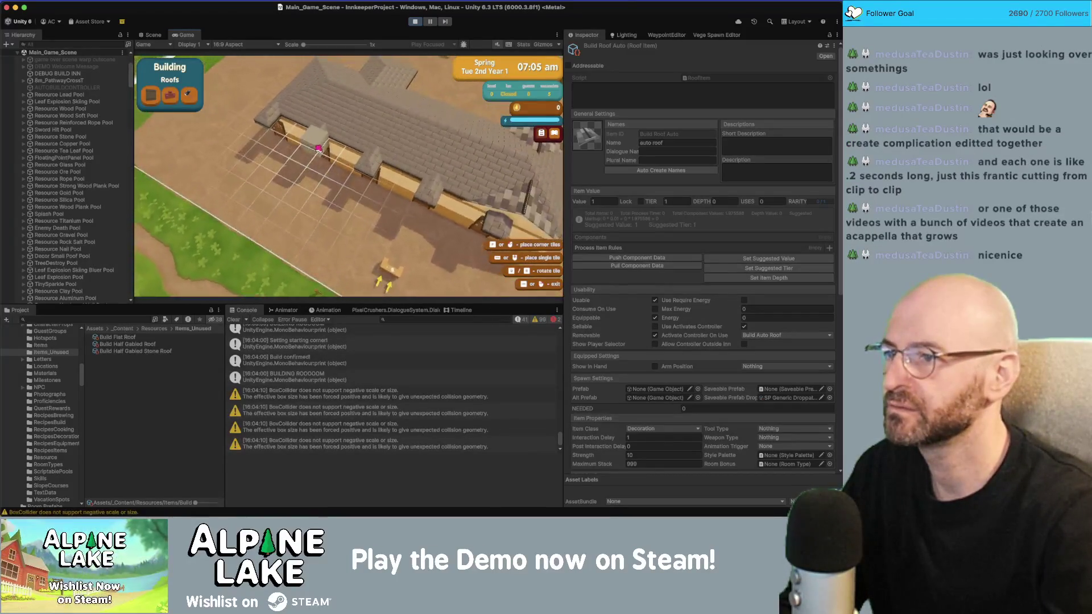
left_click_drag(291, 129, 311, 140)
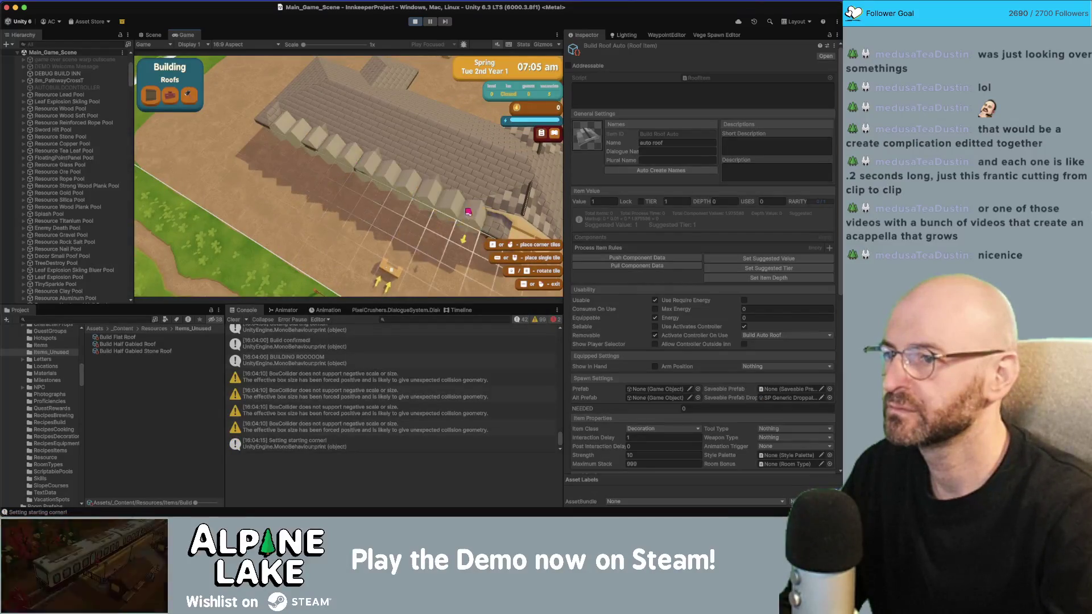
left_click_drag(467, 212, 477, 214)
left_click_drag(335, 170, 413, 214)
left_click(392, 207)
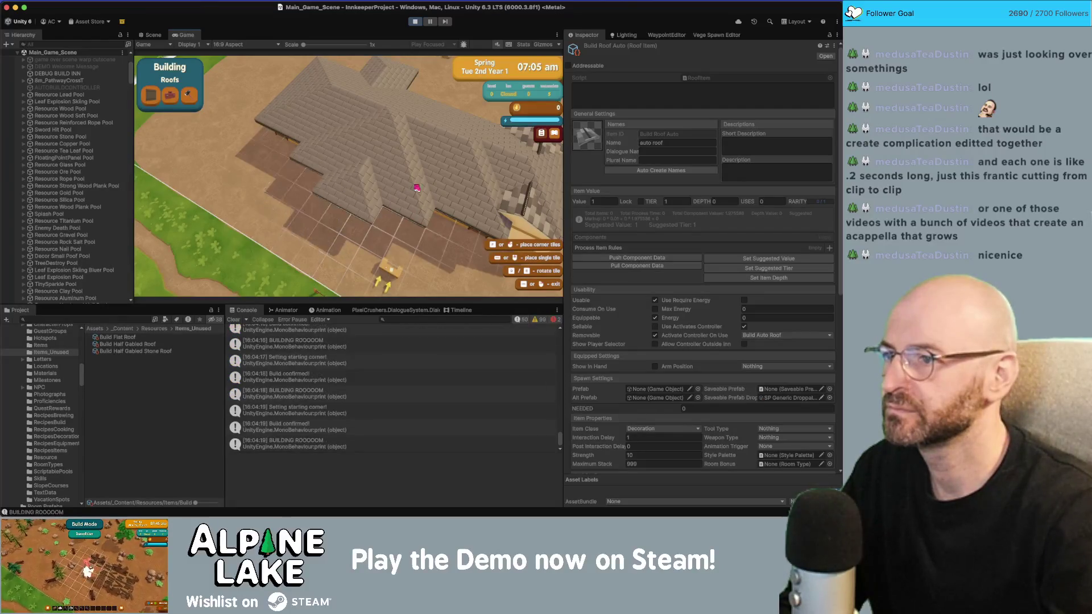
key("Escape")
Walk further left and build two roof ridges on the inn.
key("a")
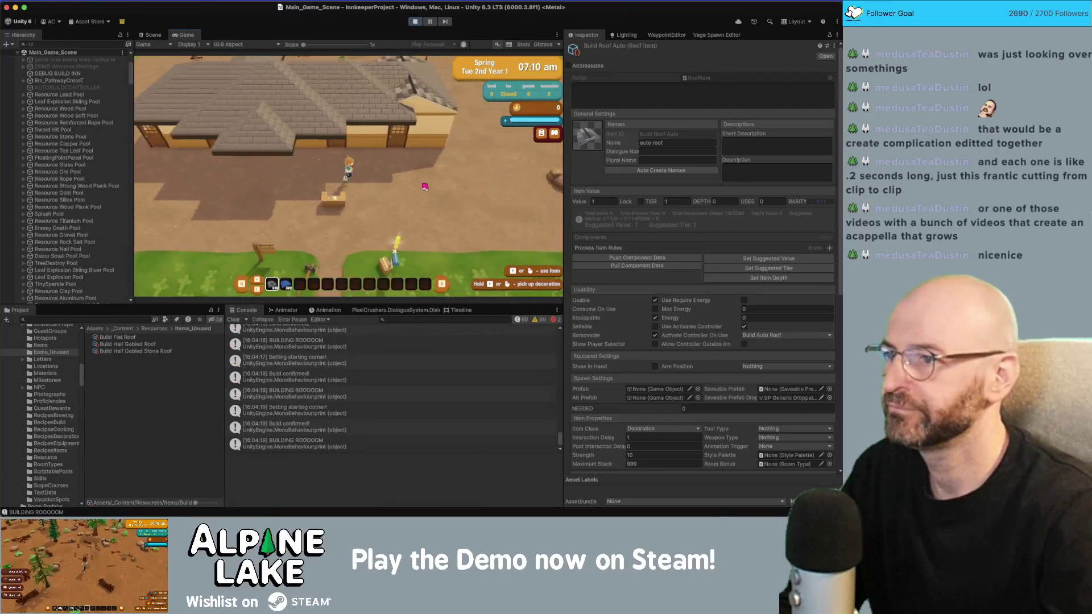
key("w")
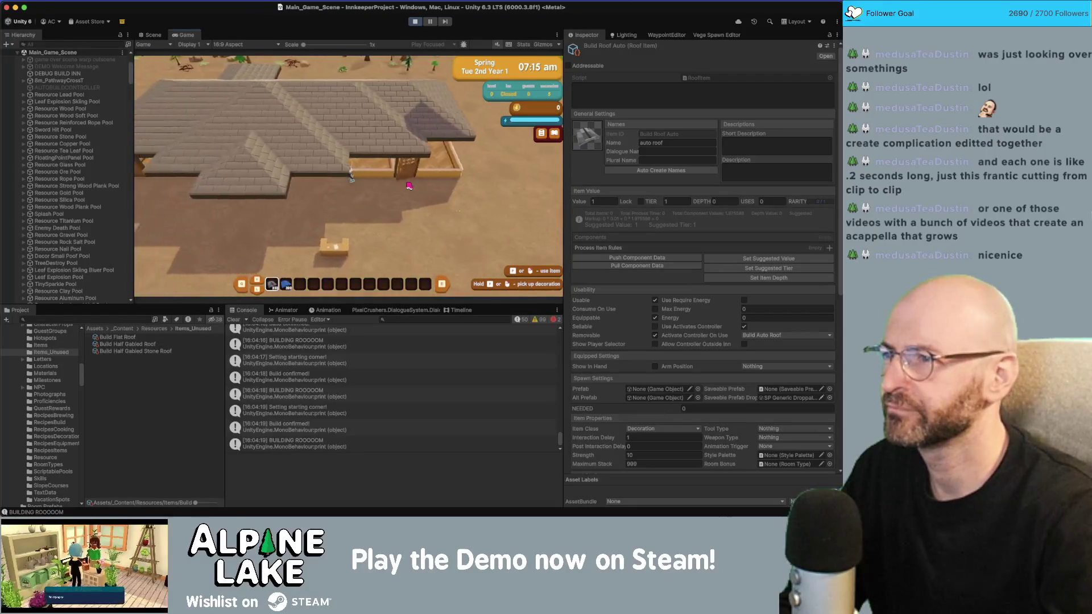
key("a")
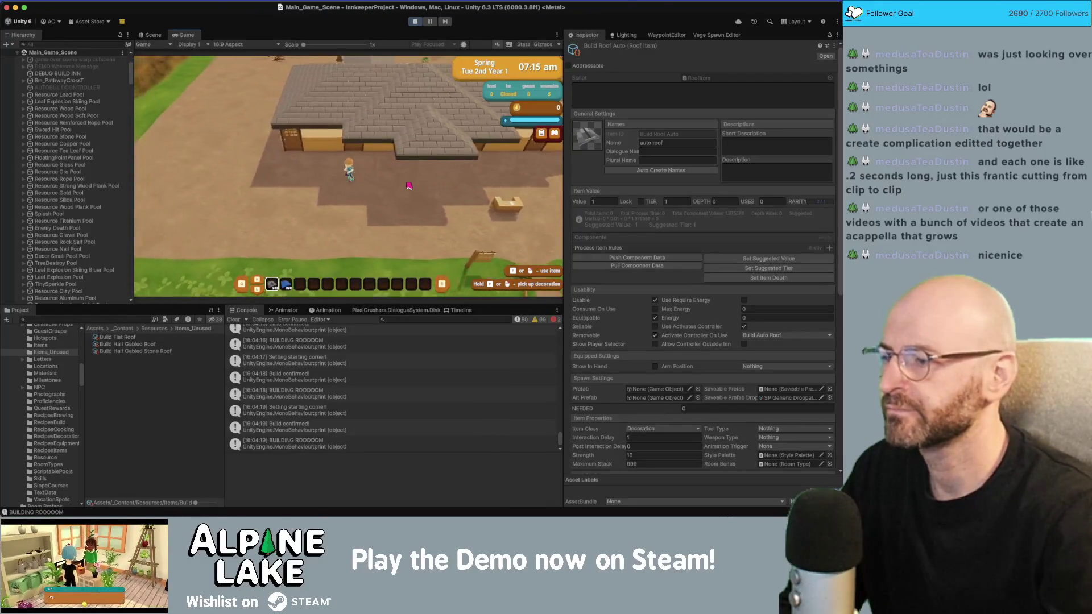
key("a")
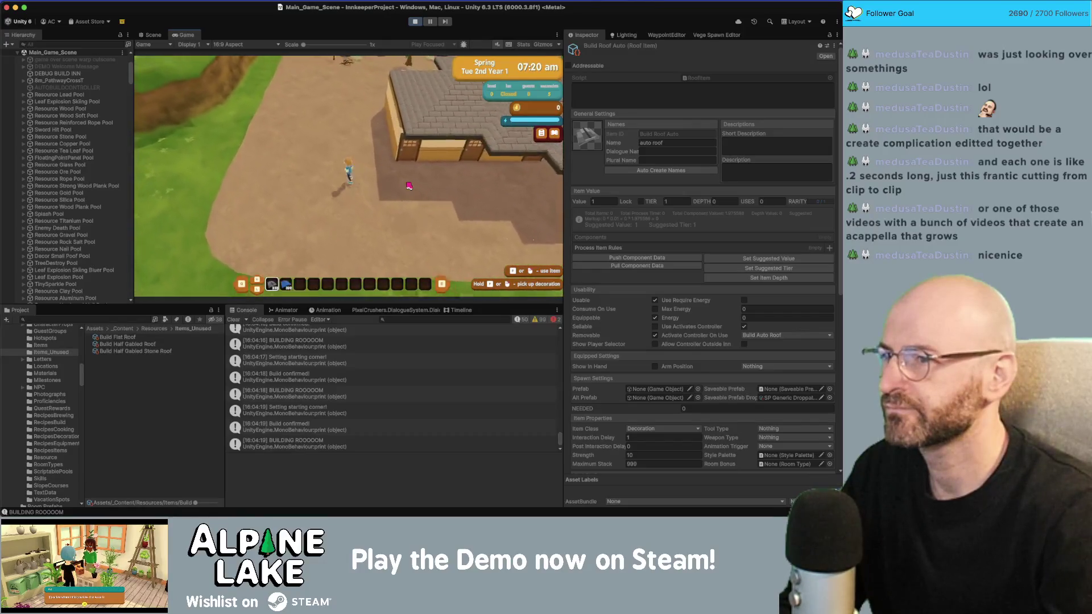
left_click(409, 186)
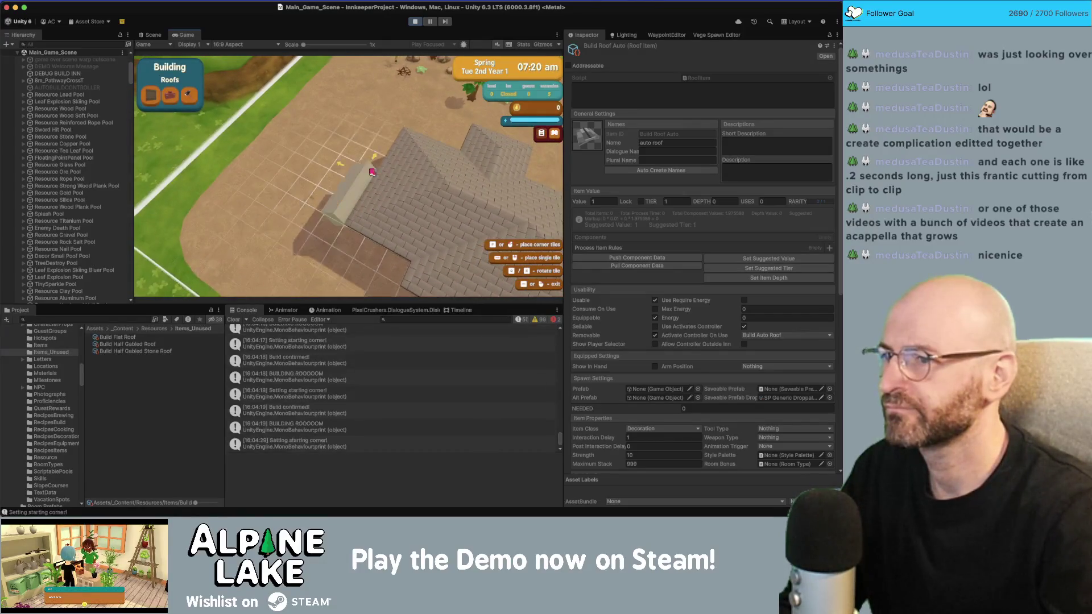
left_click(396, 132)
left_click(401, 127)
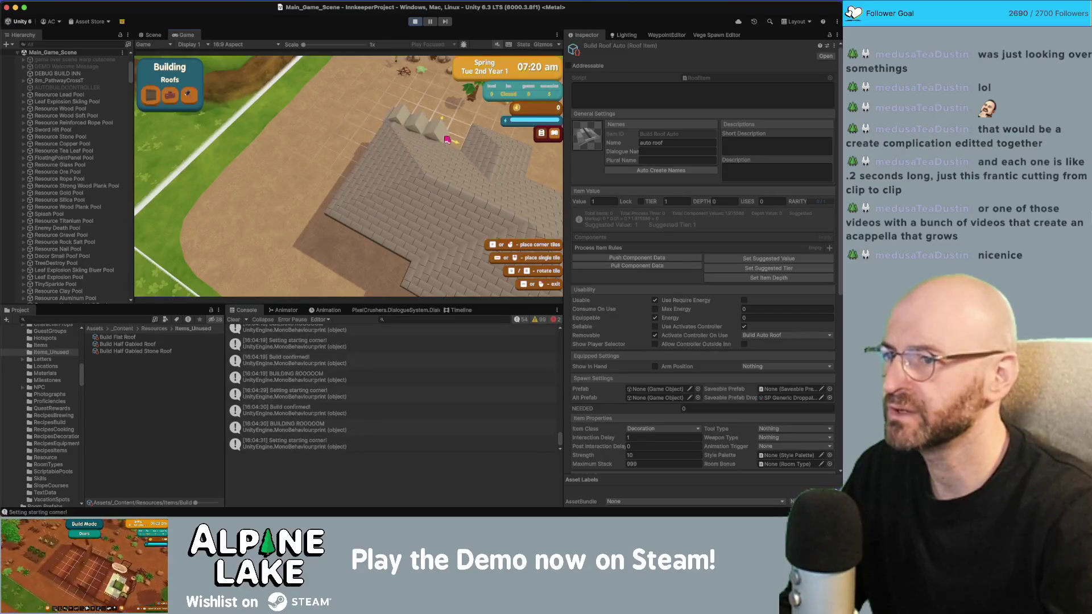
left_click(450, 140)
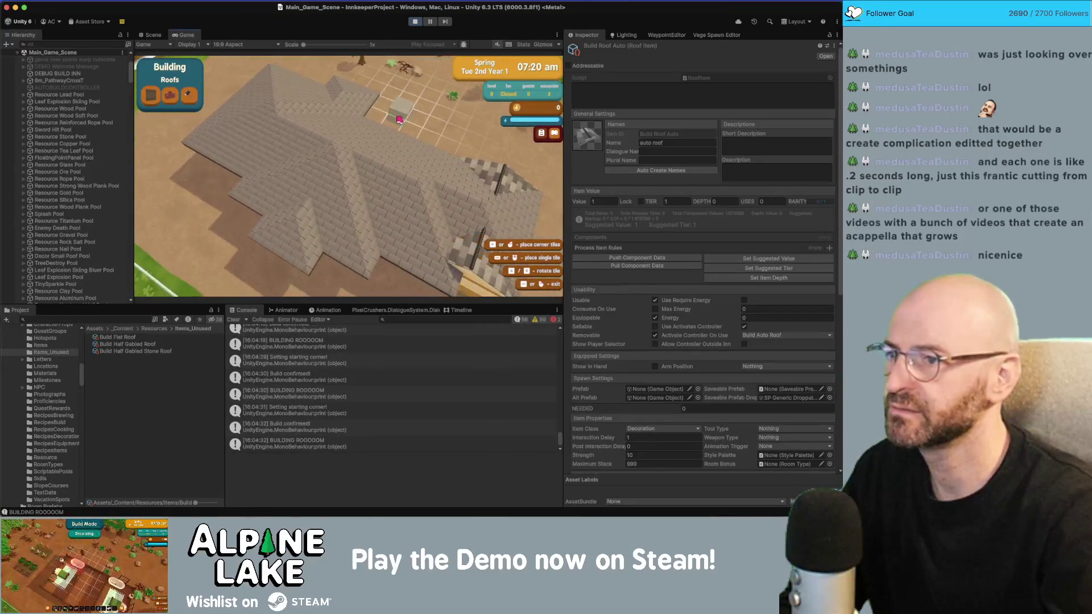
Build three more roof sections, then leave building mode.
left_click(375, 121)
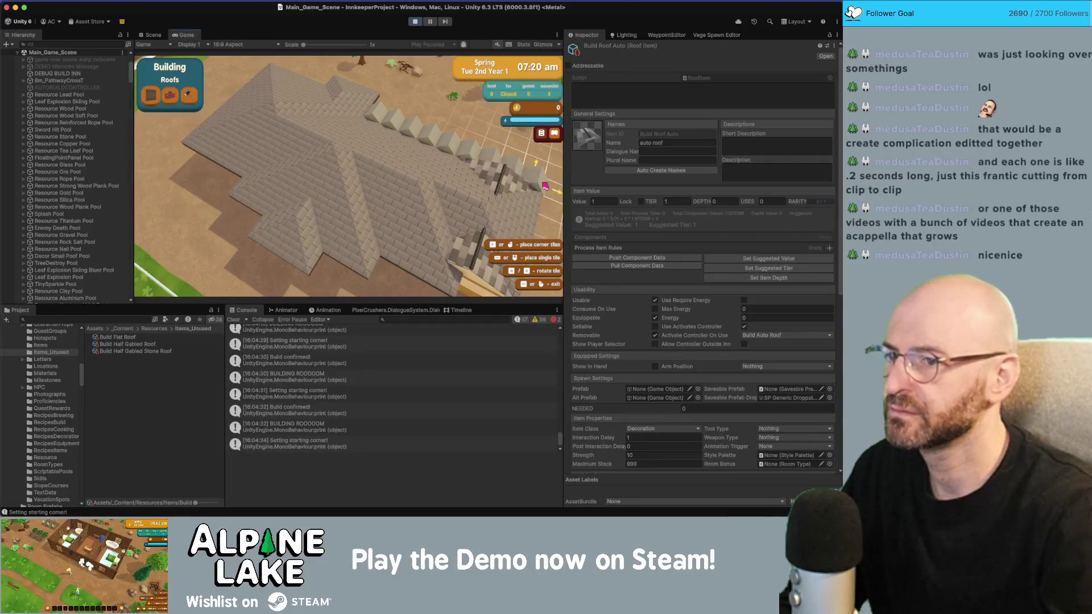
left_click(546, 188)
left_click(467, 246)
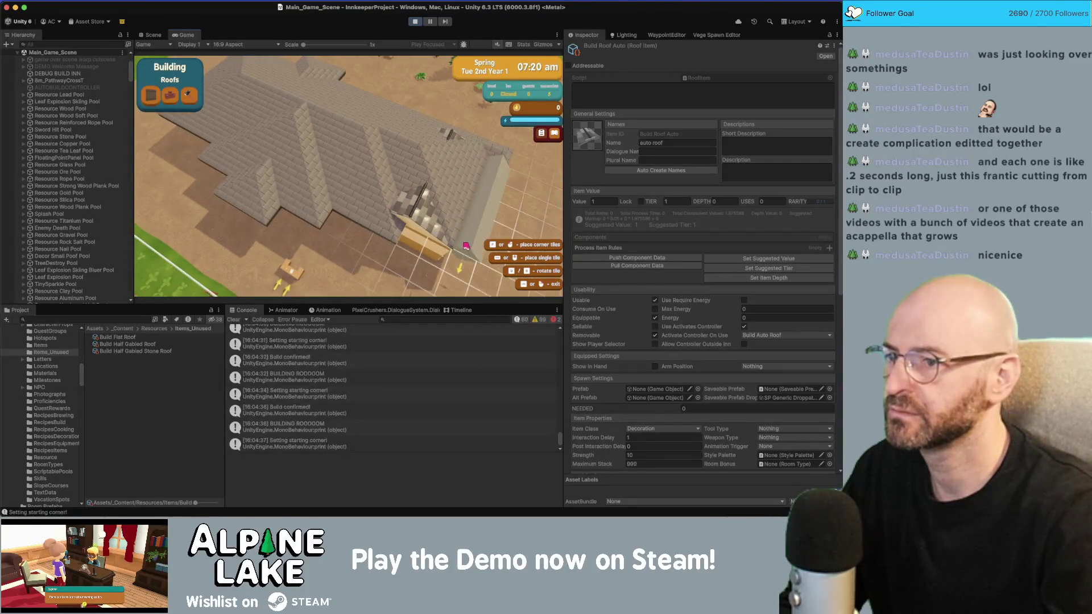
left_click(462, 259)
left_click(455, 244)
left_click(449, 228)
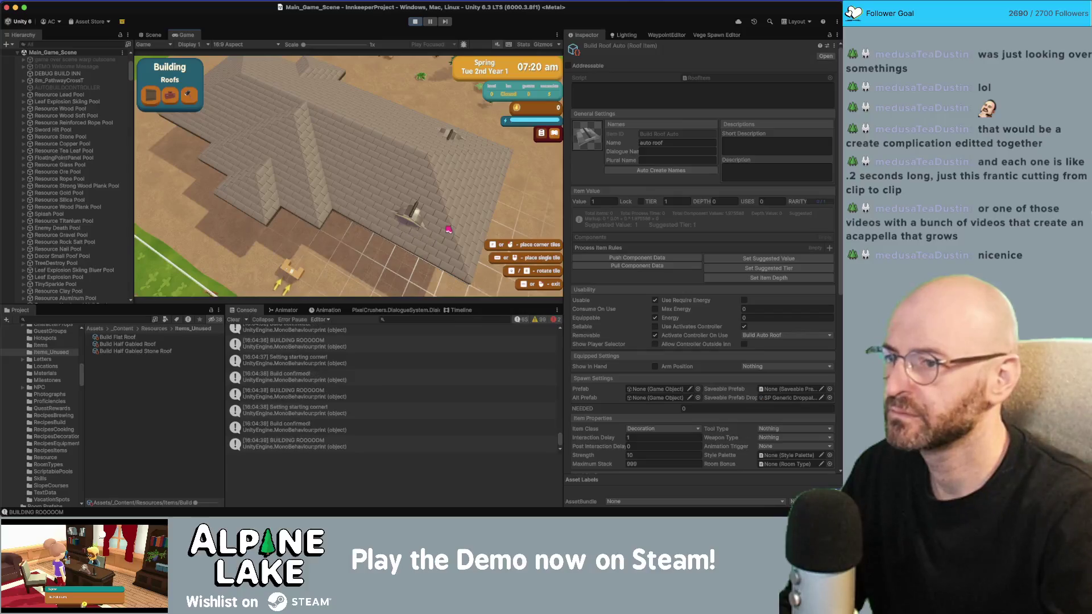
Walk the character east past the inn and reactivate roof building mode.
key("s")
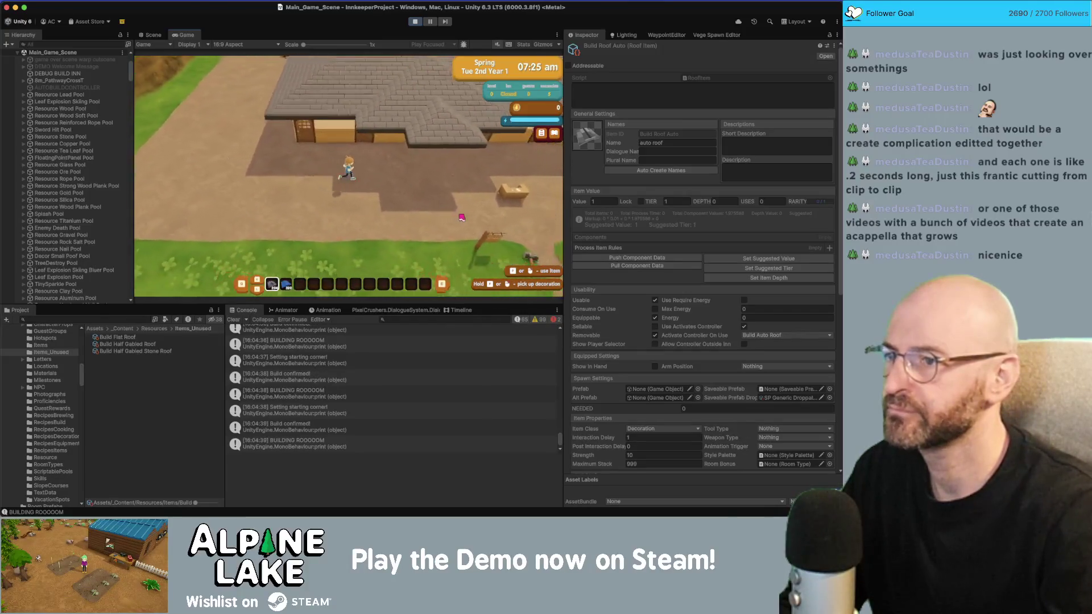
key("d")
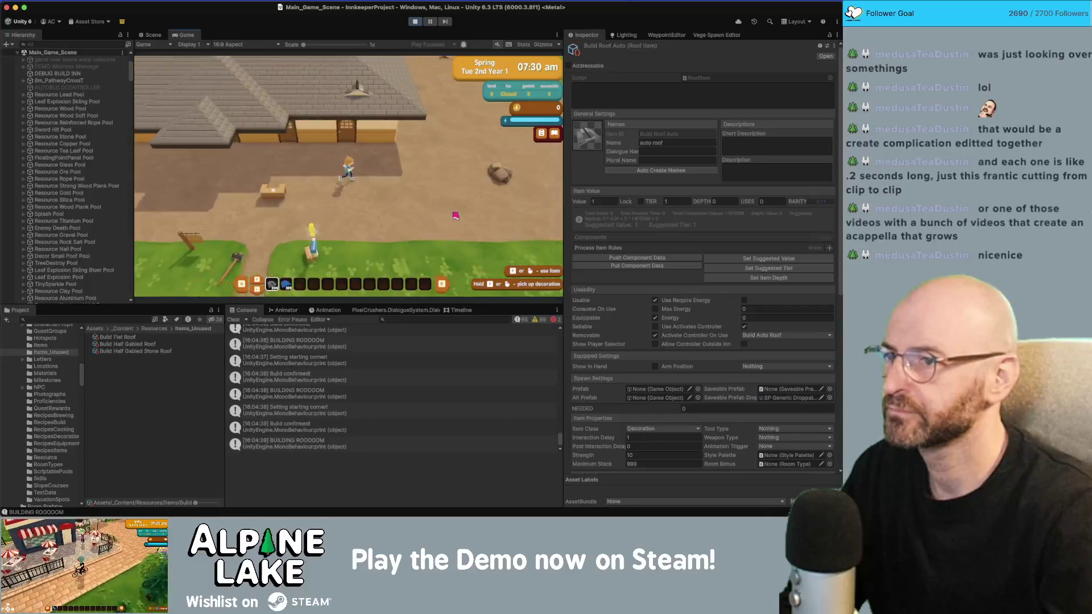
left_click(452, 211)
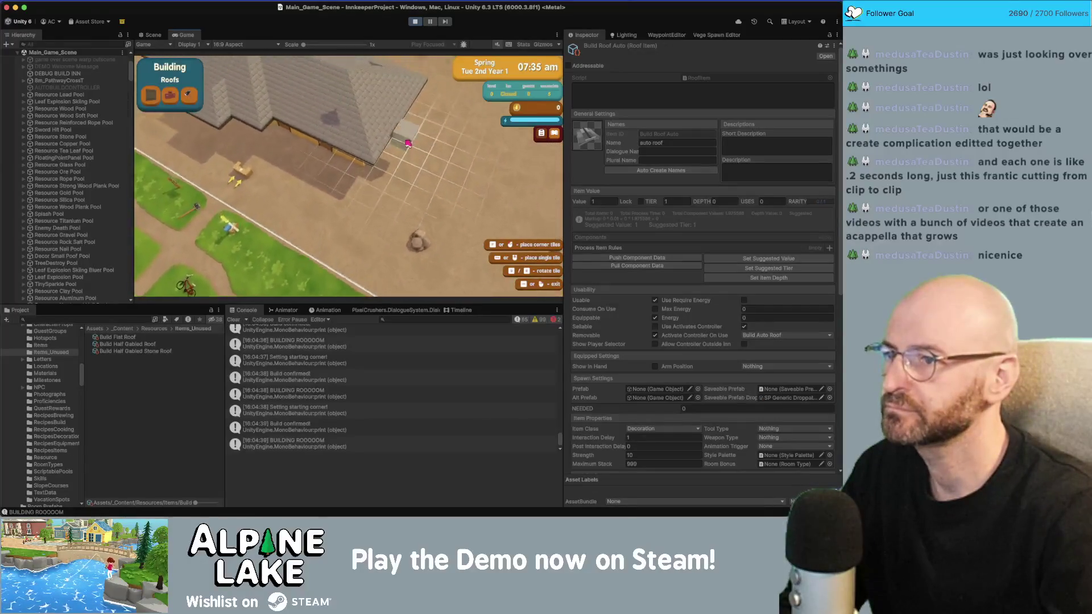
Stop play mode and select BuildRoofAutoController inside the IsoPlayer prefab.
left_click(414, 23)
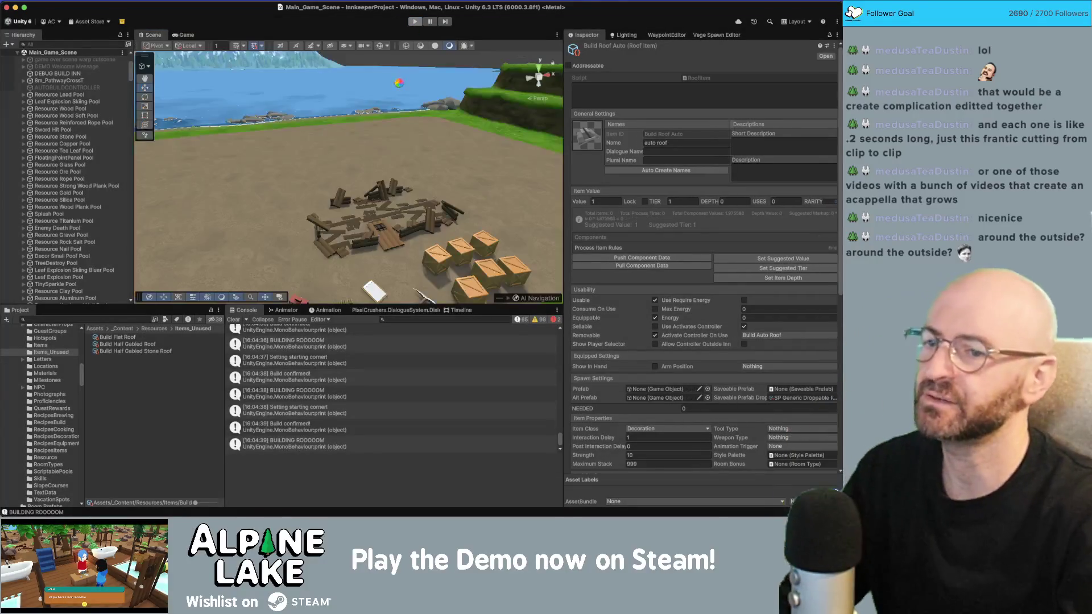
scroll(123, 233, "down", 10)
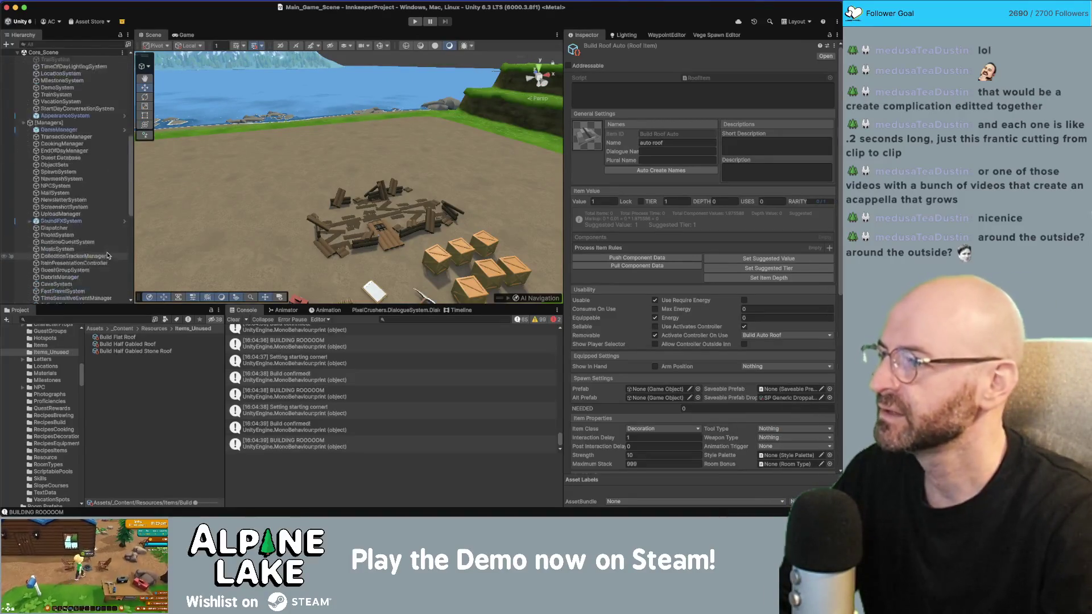
left_click(124, 236)
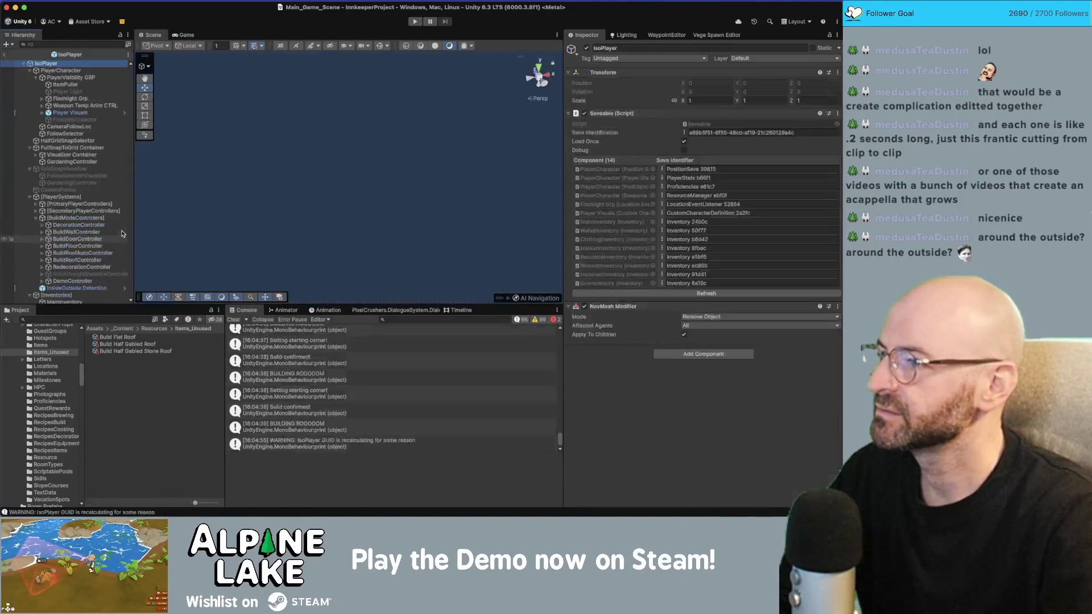
left_click(89, 254)
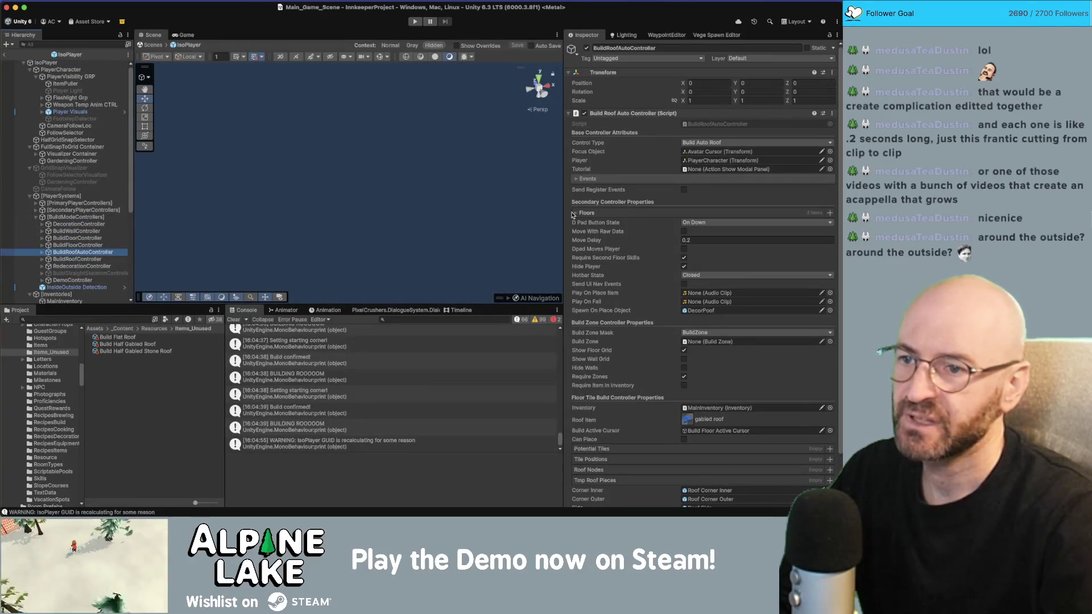
Set Floors element 0 to 2, save the prefab, and return to the scene.
left_click(574, 214)
left_click(689, 223)
type("2")
key("Tab")
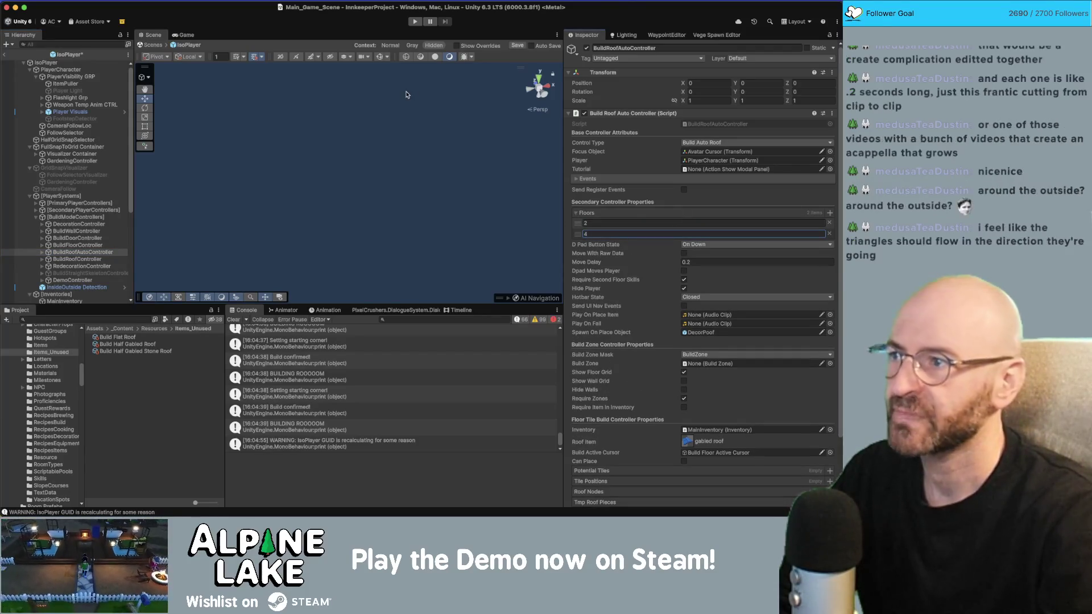
key("ctrl+s")
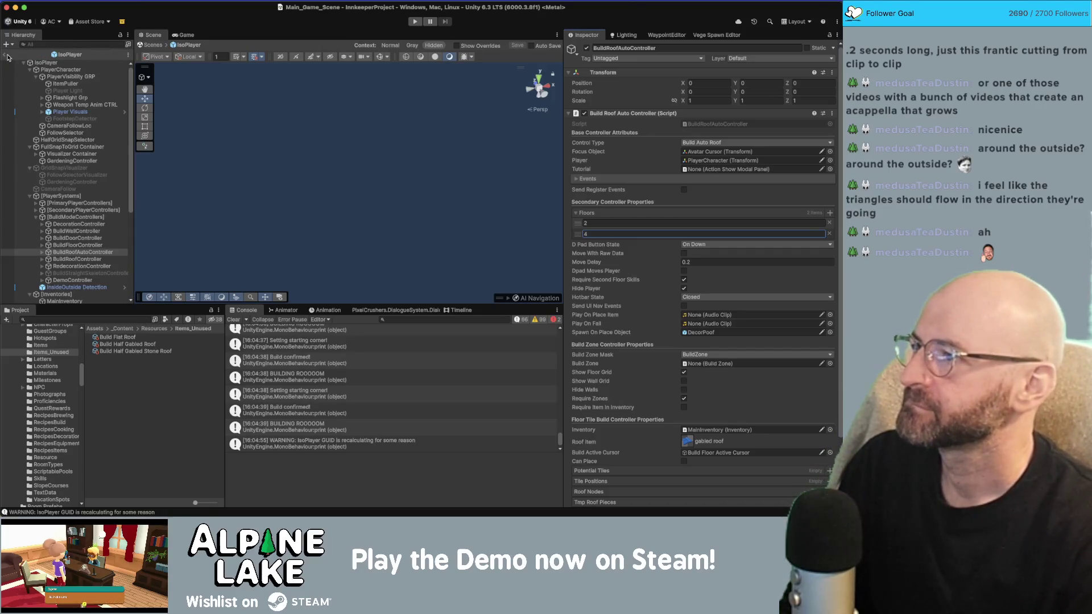
left_click(6, 56)
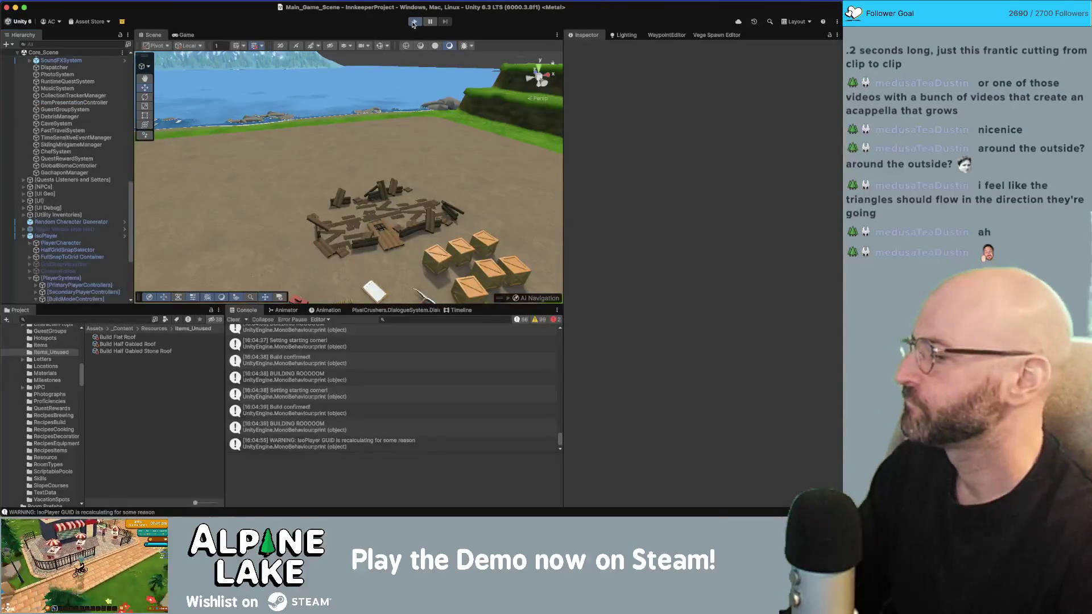
Start play mode and have the character pick up the sledge hammer.
left_click(414, 22)
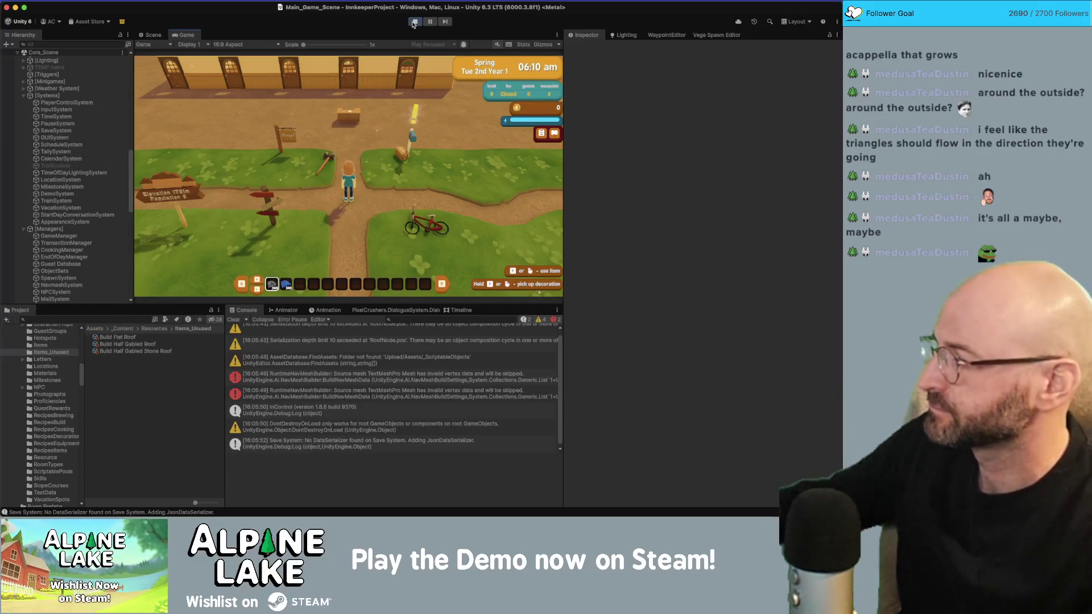
key("w")
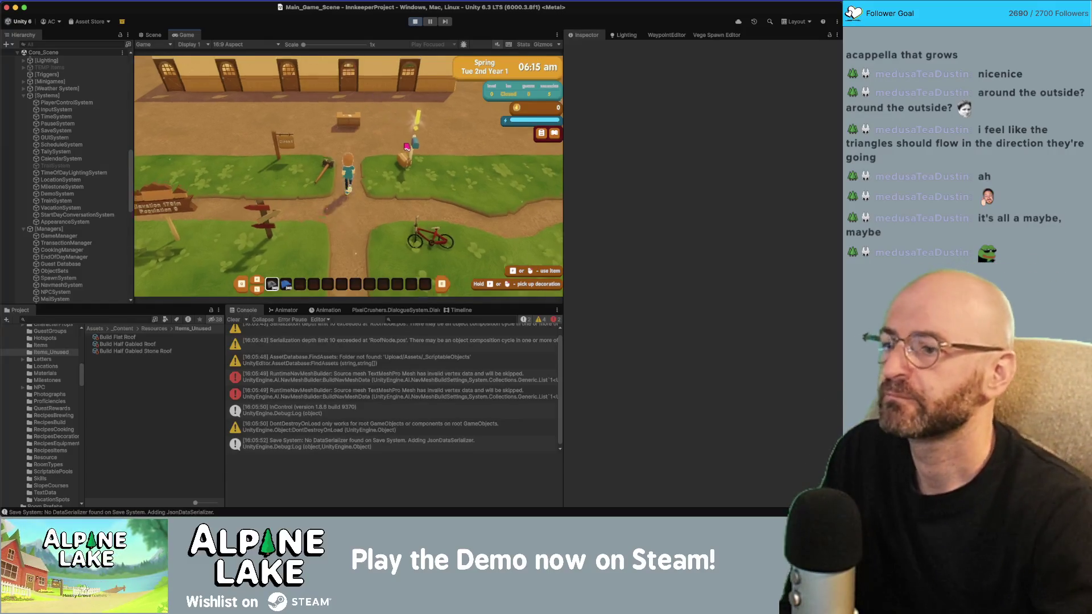
key("Return")
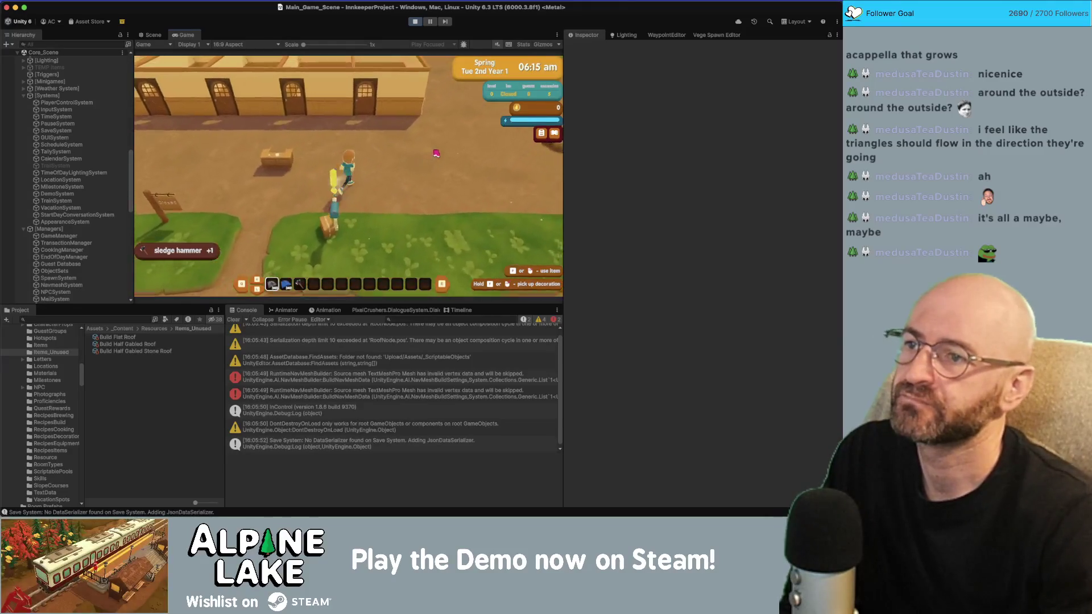
In build mode, drag out two roofed rooms and a long roof preview on the foundation.
left_click(431, 164)
left_click_drag(434, 144, 458, 224)
left_click_drag(392, 144, 319, 205)
left_click_drag(324, 130, 255, 163)
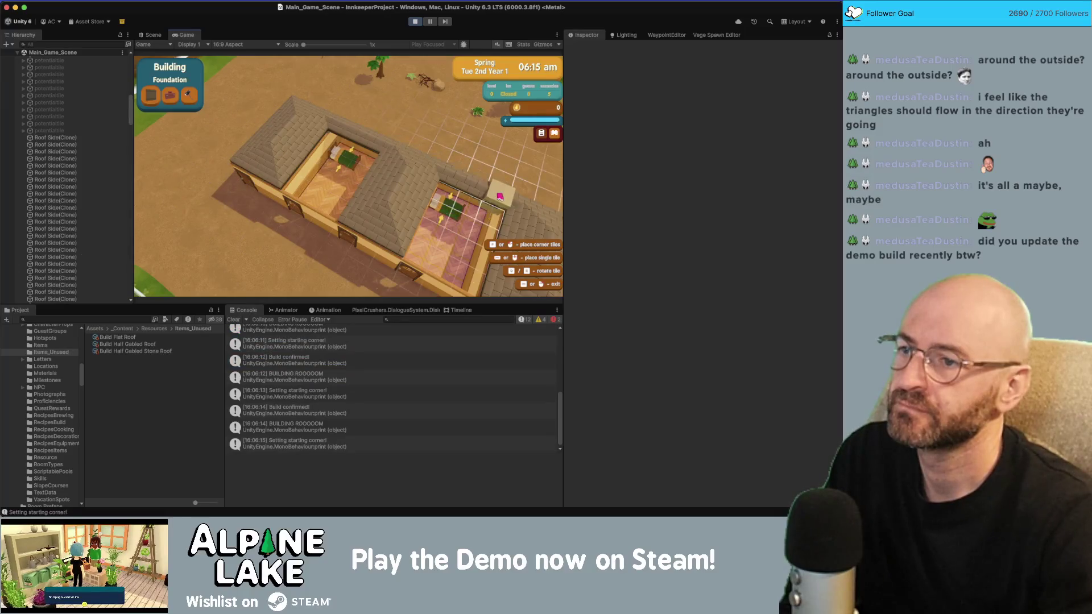
Leave building mode and walk the character back and forth along the inn.
key("s")
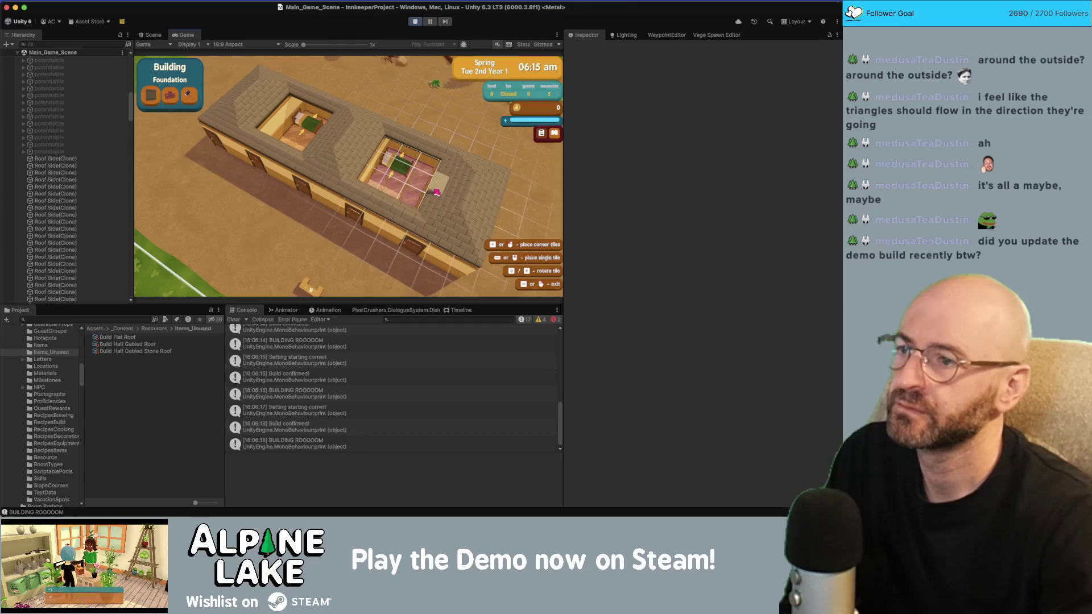
key("Escape")
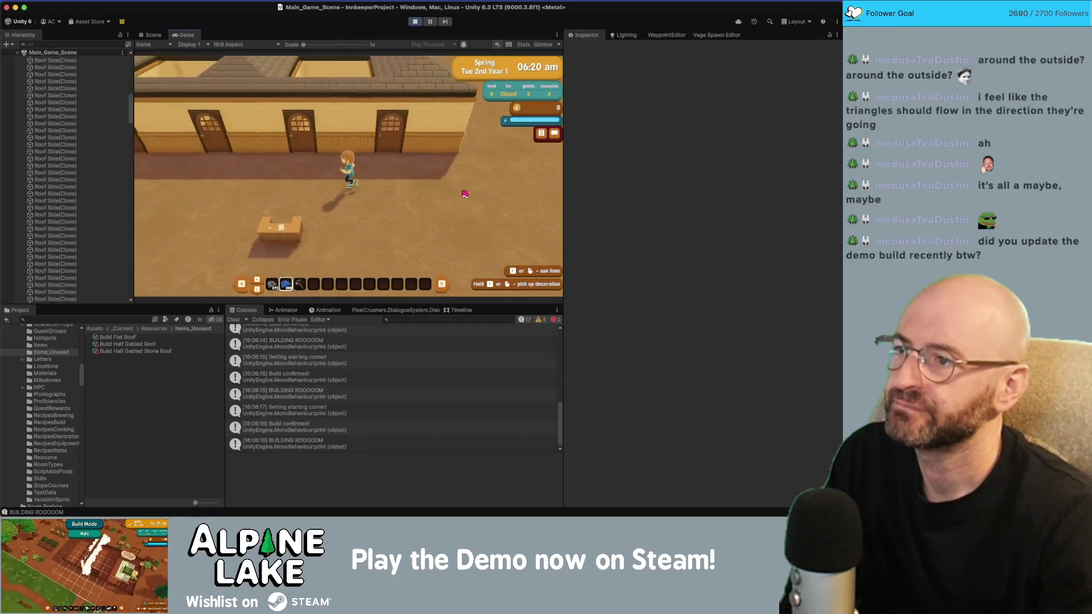
key("a")
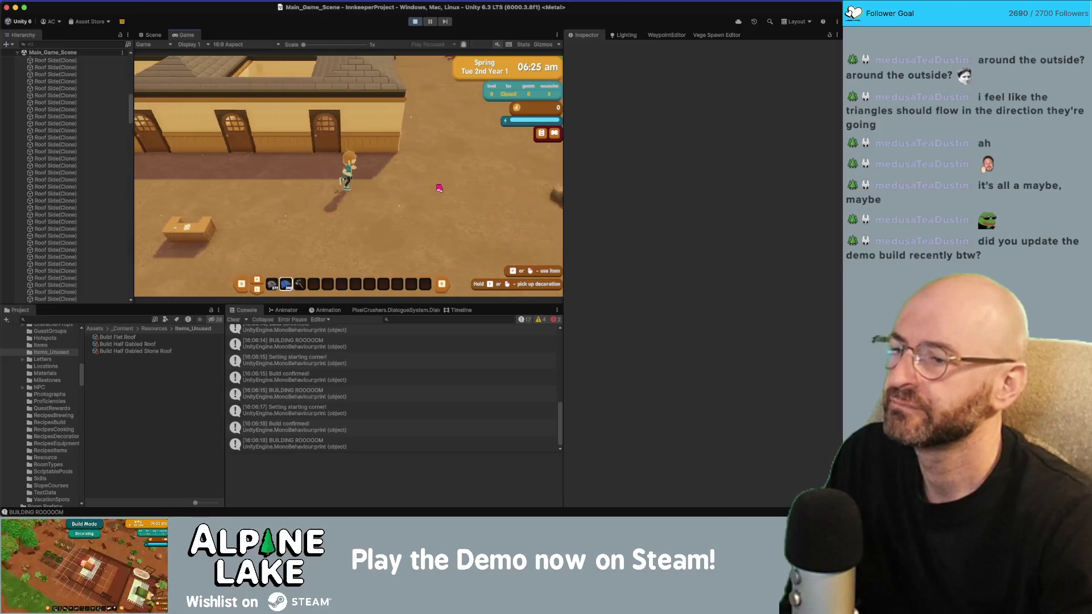
scroll(421, 182, "down", 3)
key("d")
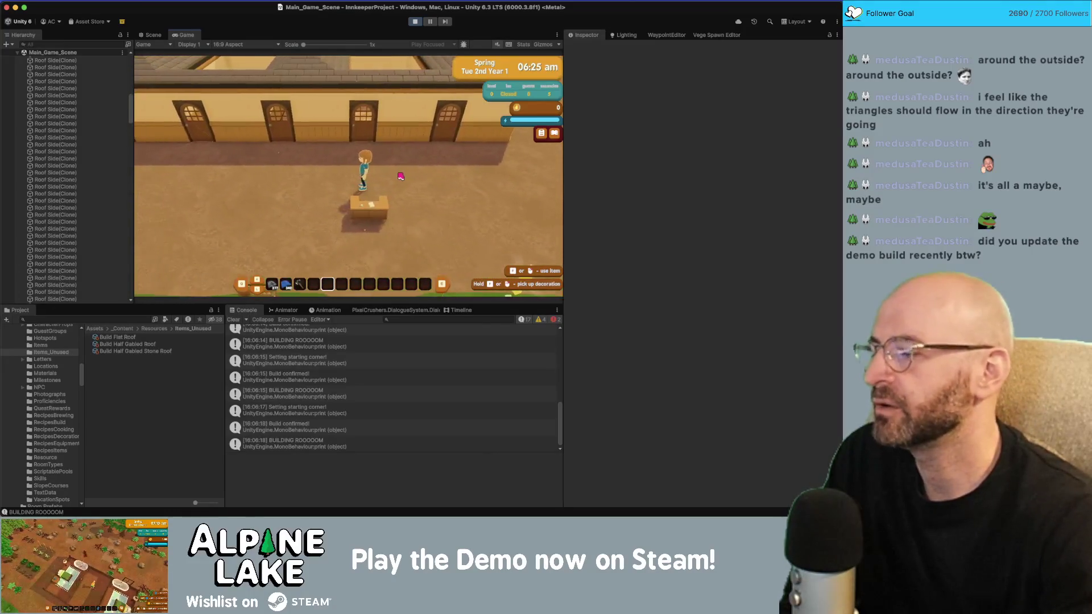
key("a")
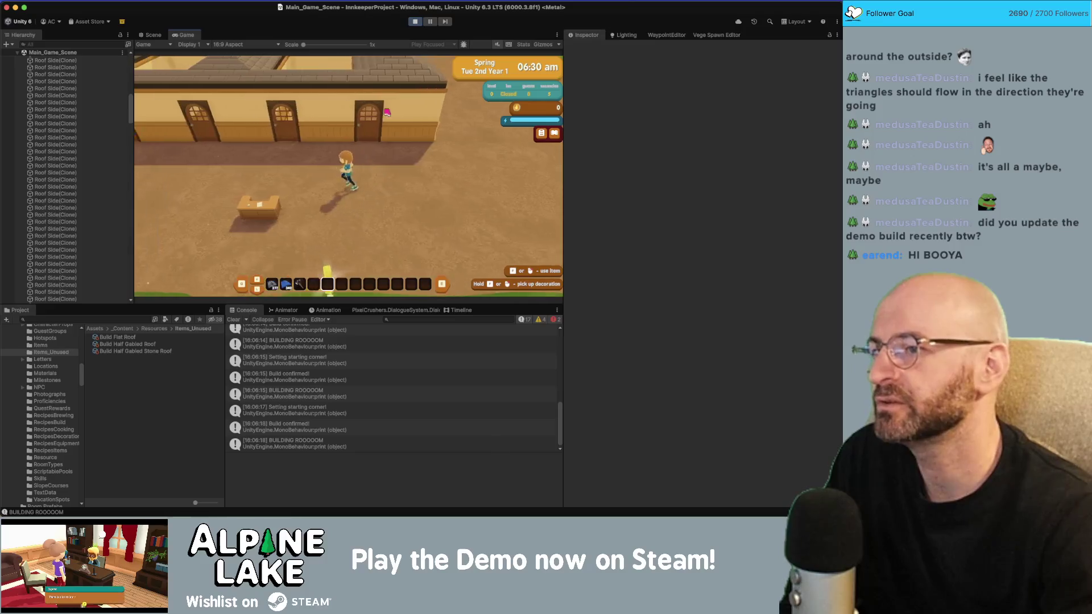
scroll(383, 160, "down", 2)
Fill the inn's roof gap with corner roof pieces, then switch to roof-building mode.
key("b")
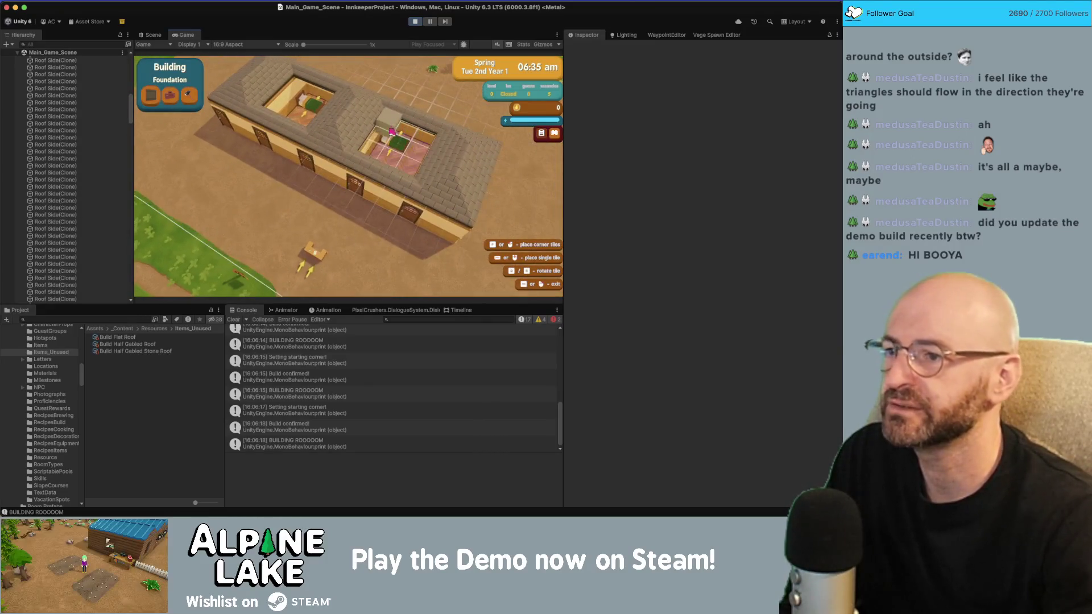
key("w")
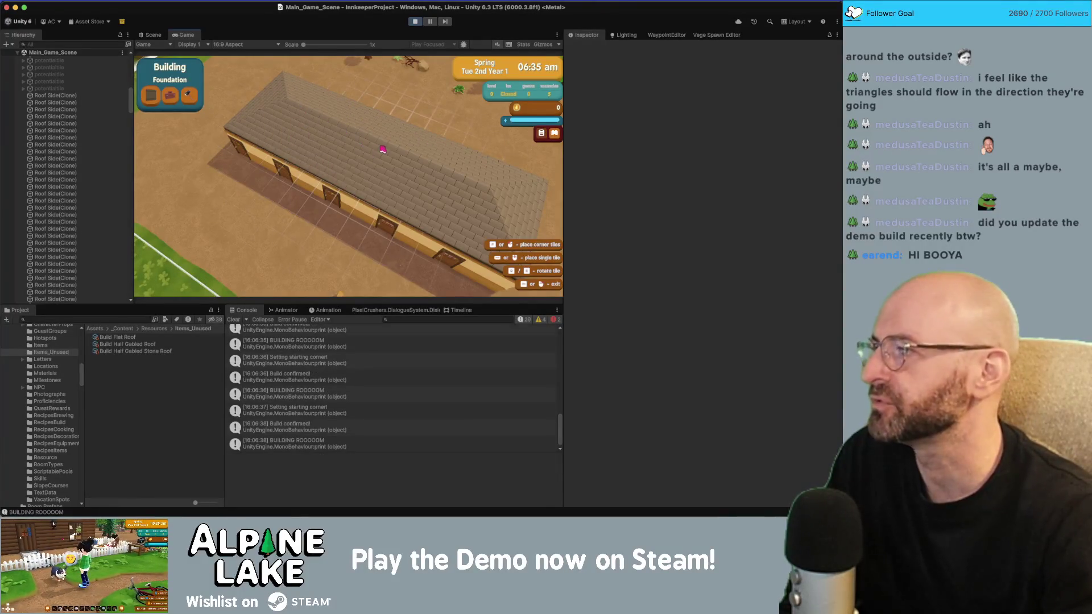
key("d")
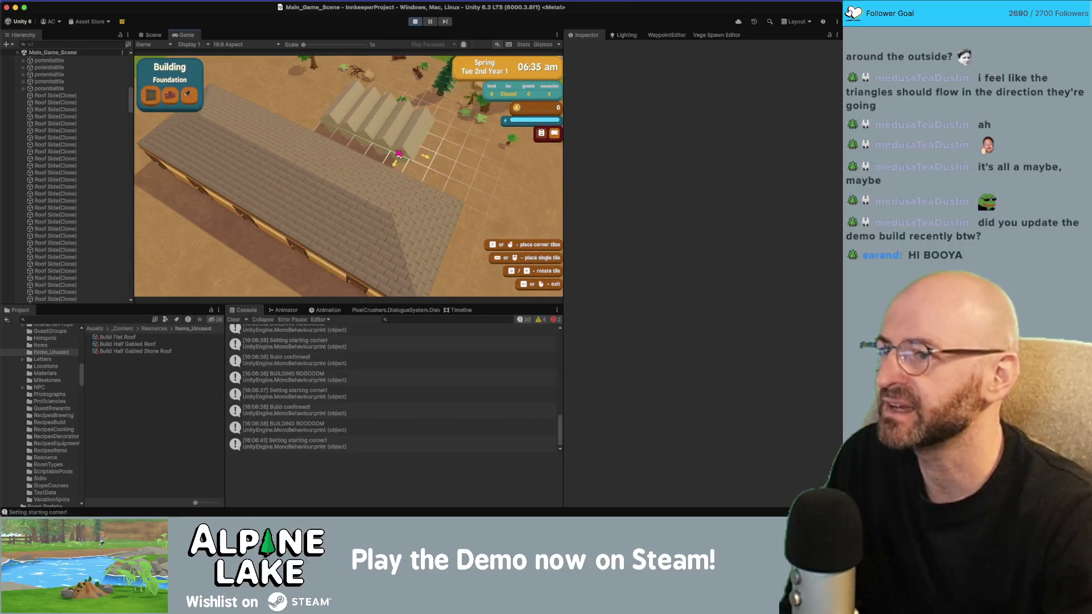
left_click(398, 154)
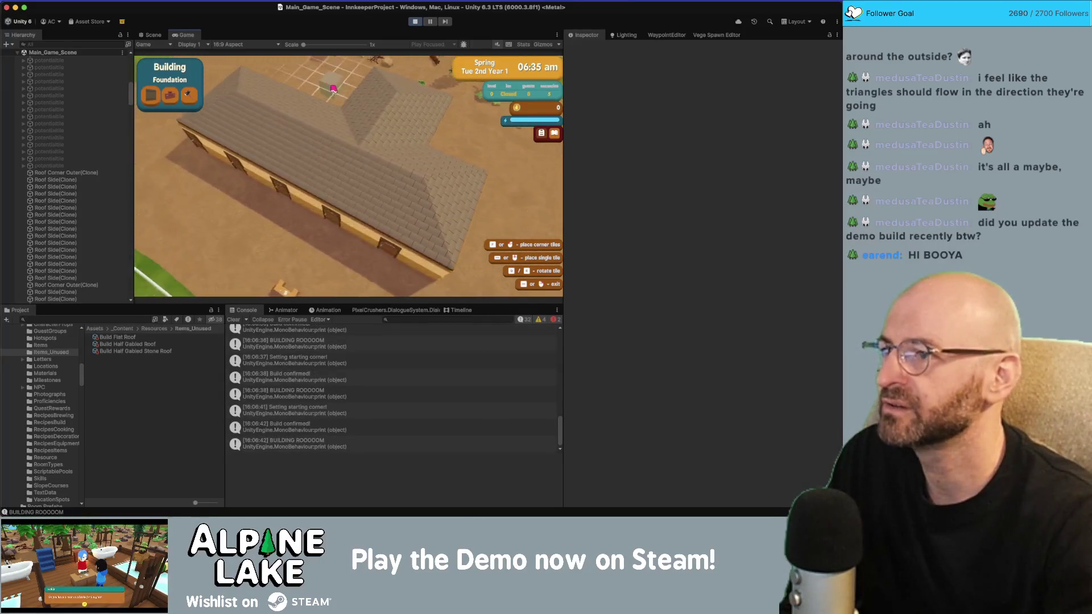
key("a")
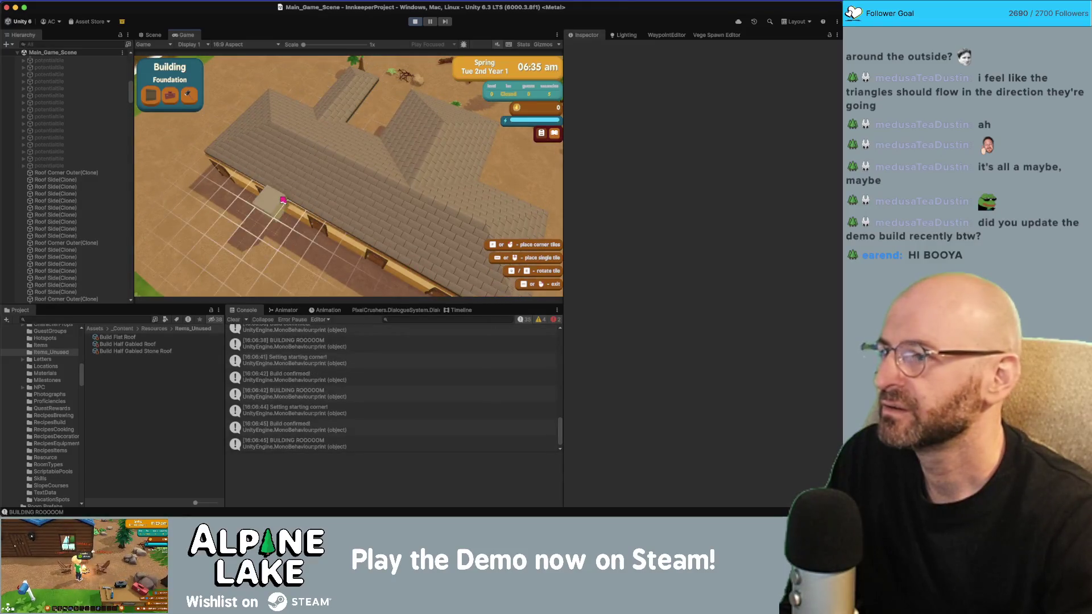
key("s")
right_click(365, 176)
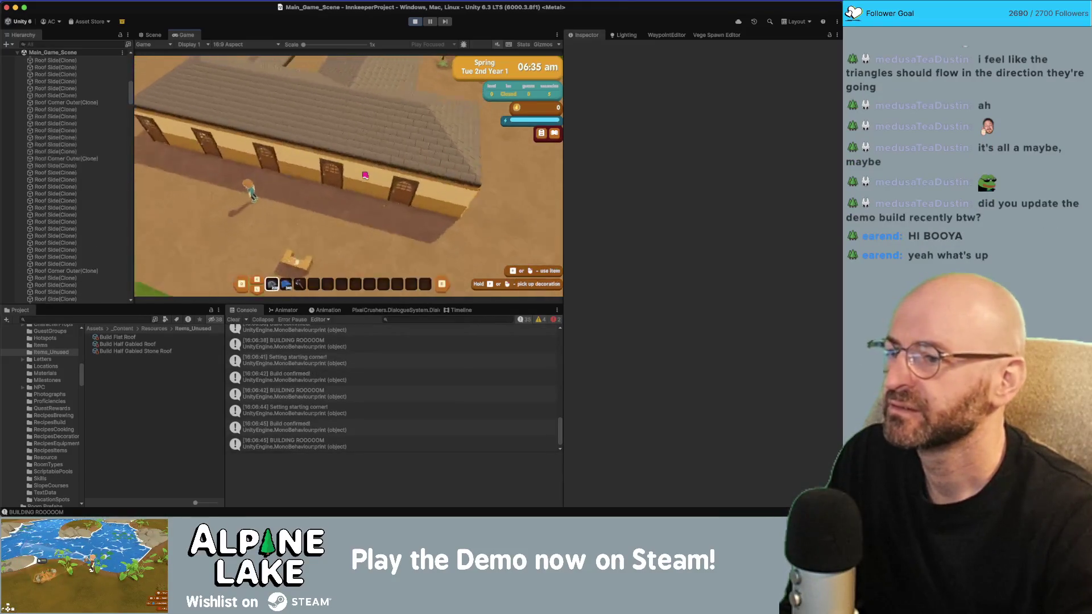
left_click(370, 170)
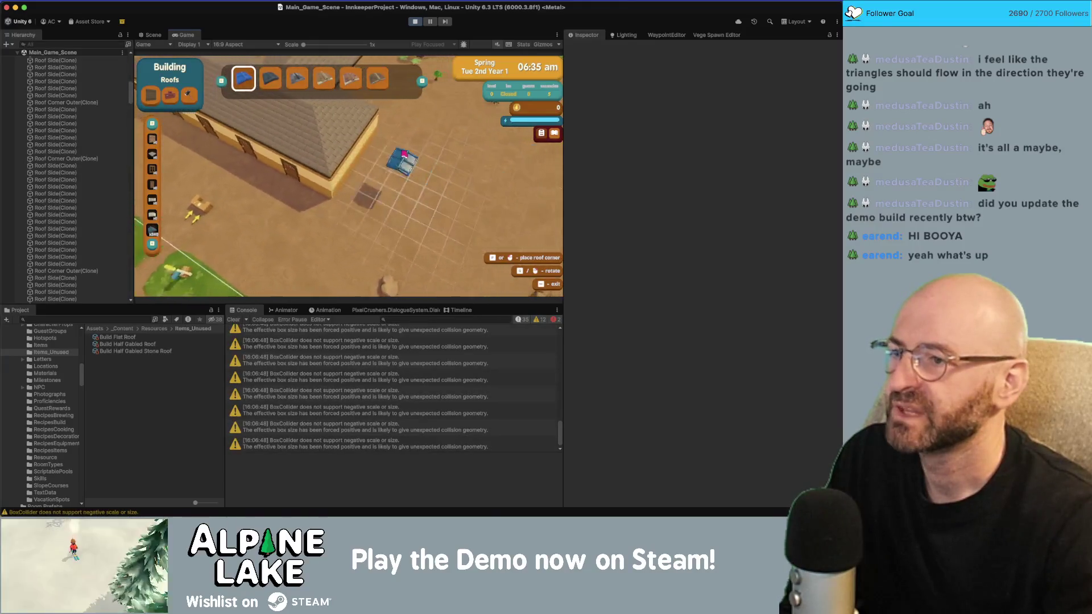
Place the blue gabled roof over a separate building.
left_click(404, 154)
key("w")
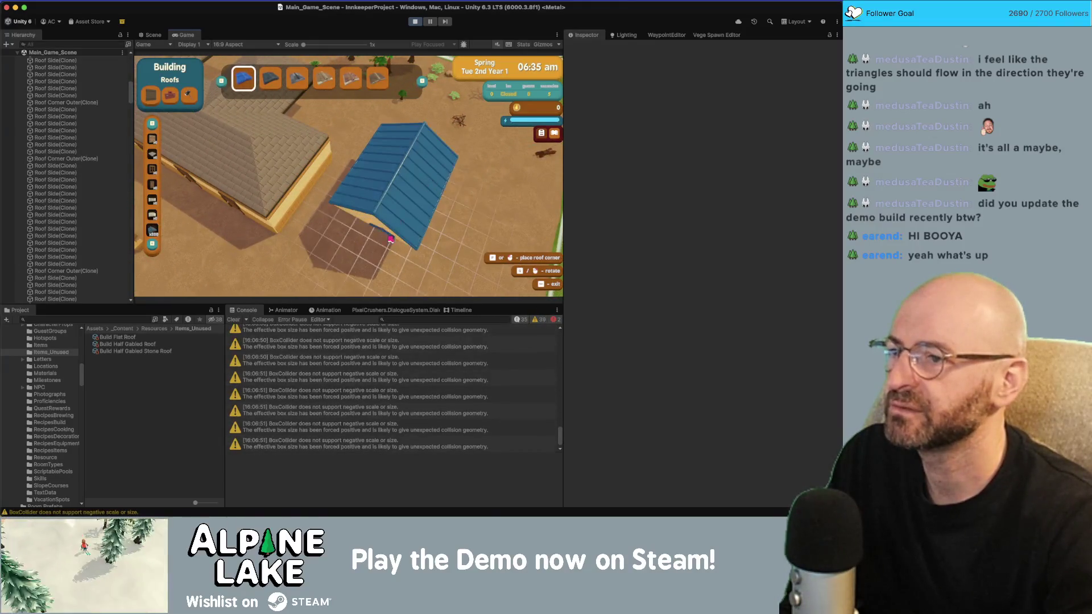
left_click(392, 228)
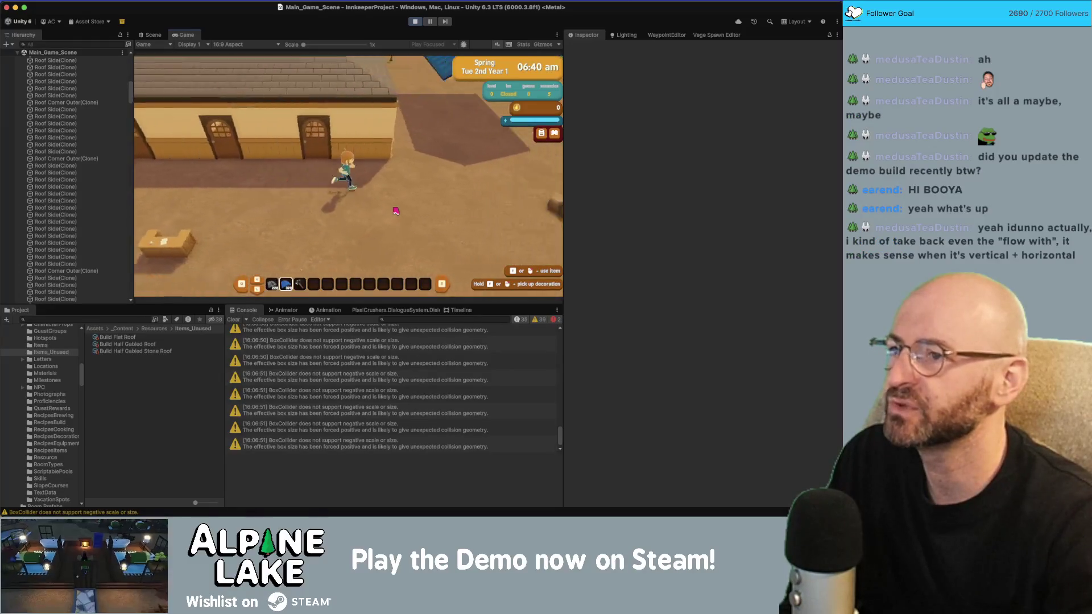
key("w")
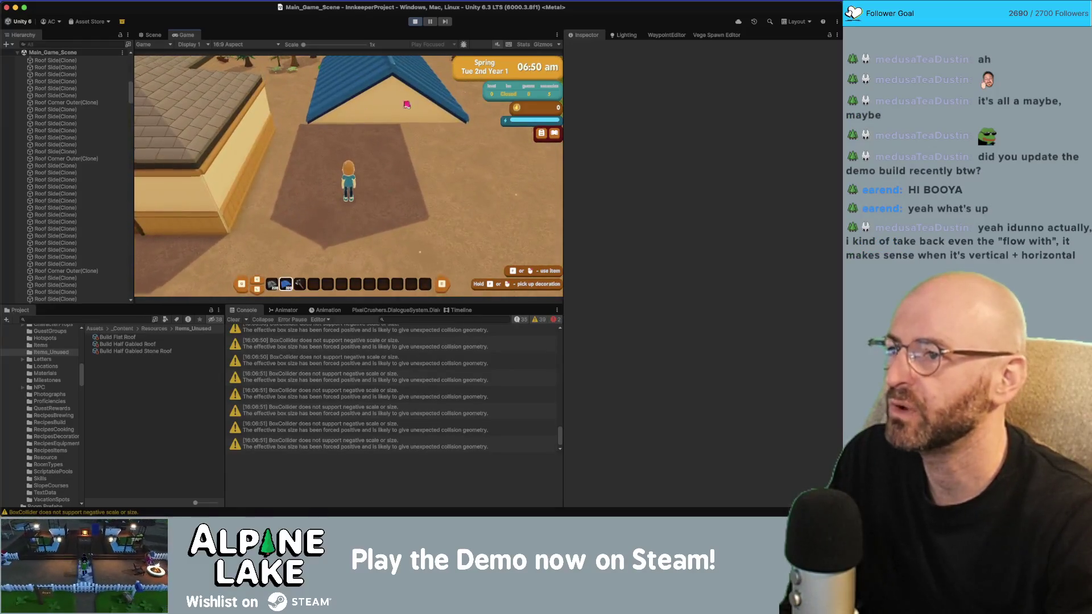
key("w")
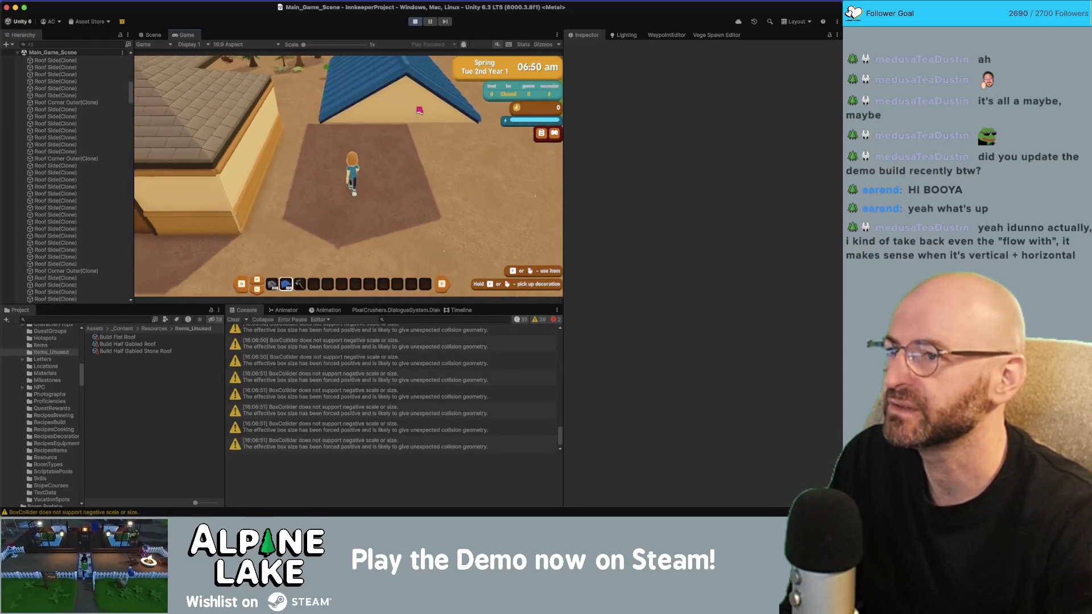
Walk the character around the blue-roofed building and west along the inn.
key("s")
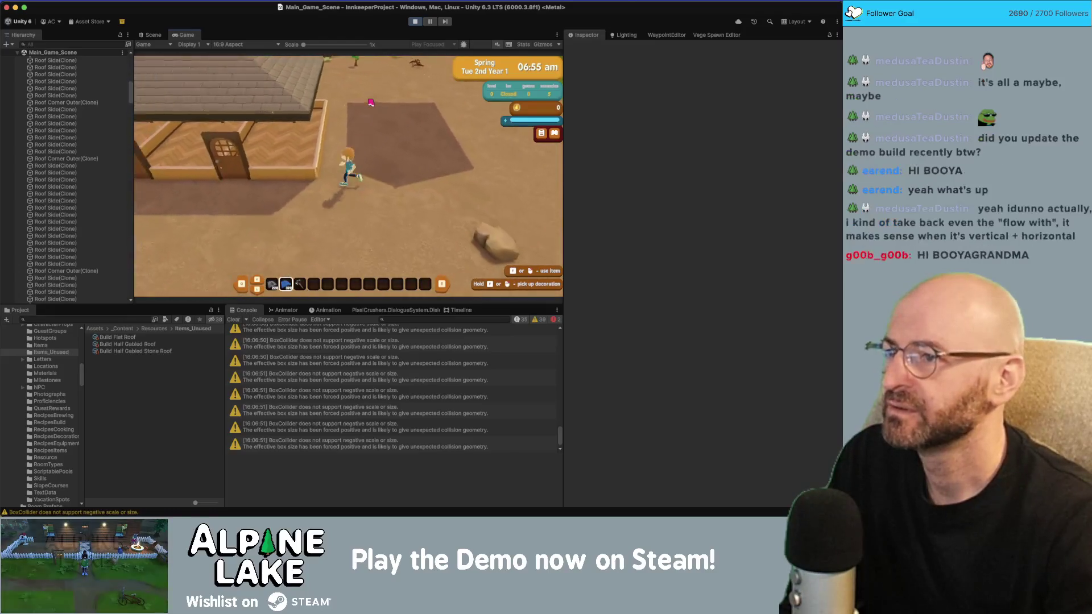
key("w")
key("a")
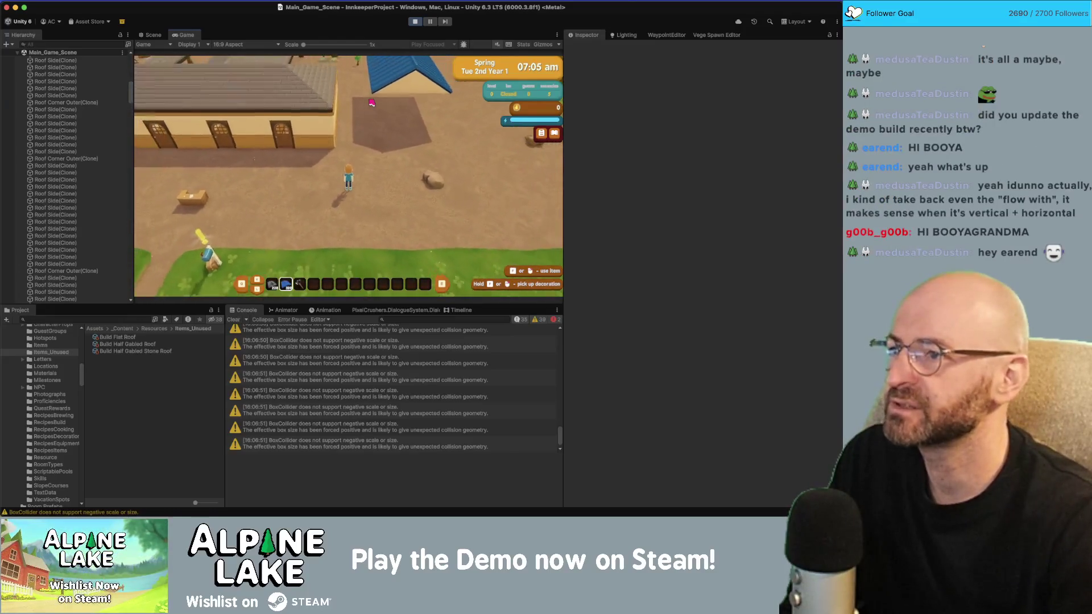
key("a")
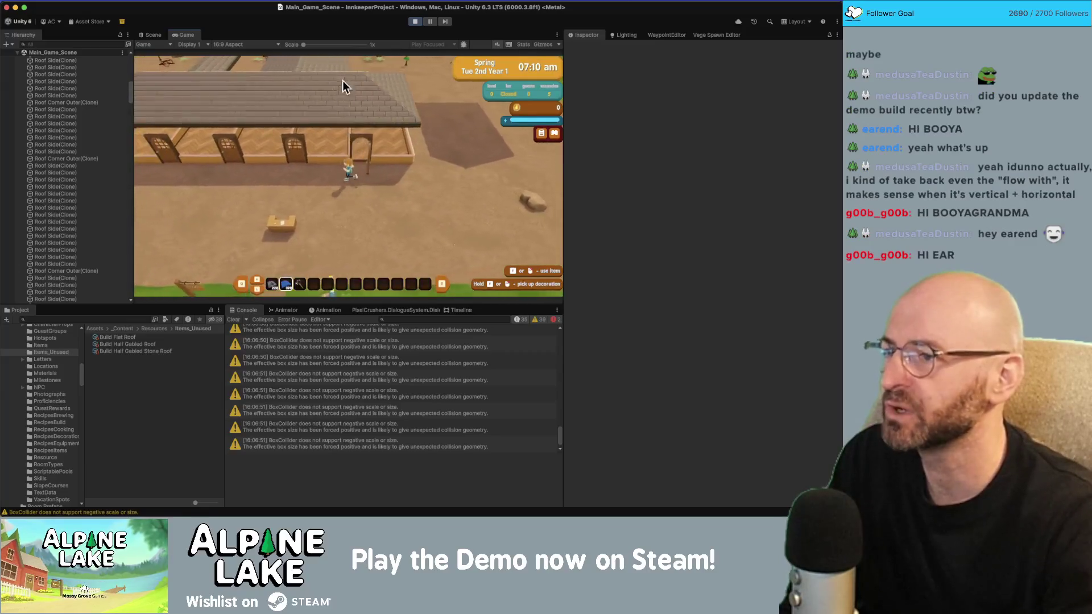
key("s")
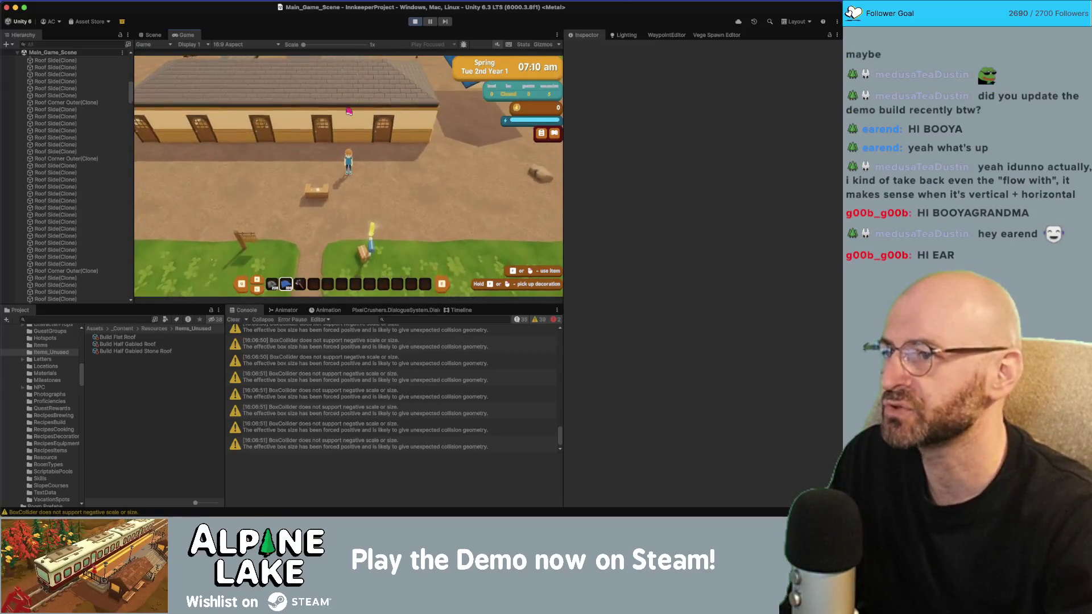
key("d")
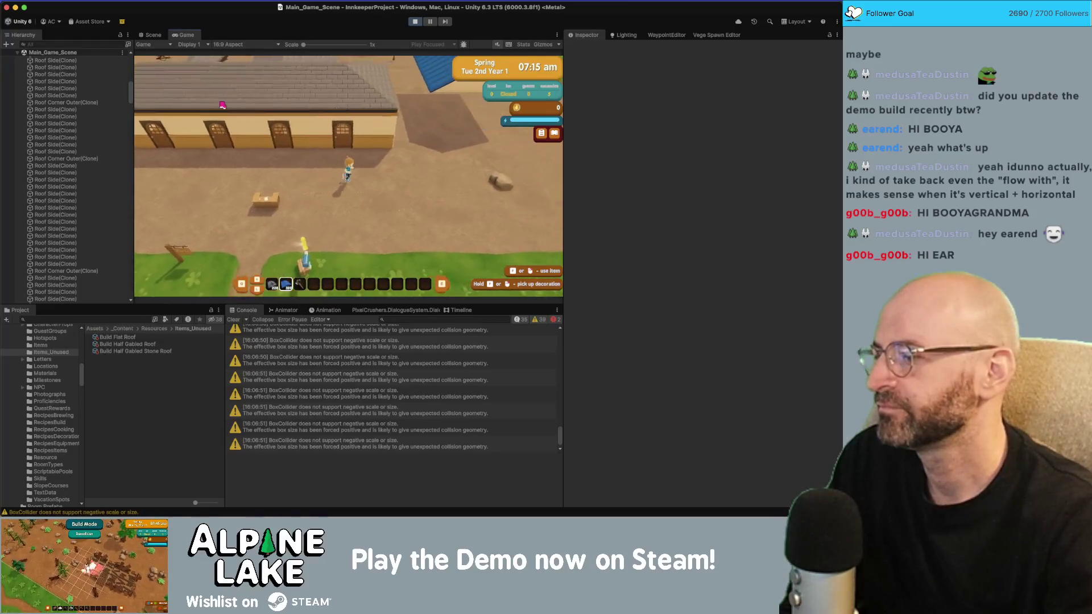
key("w")
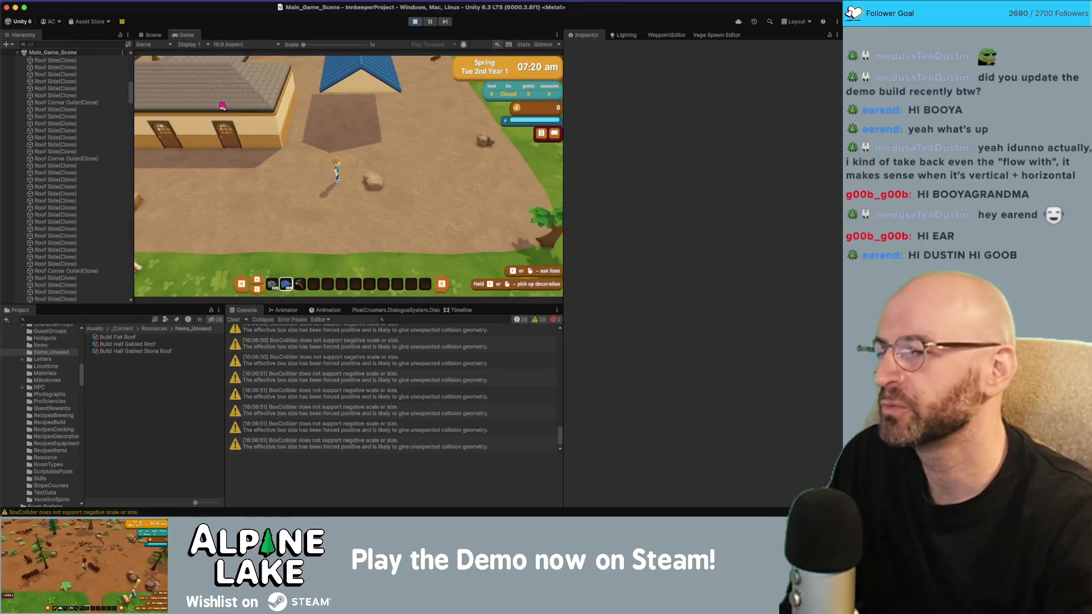
key("a")
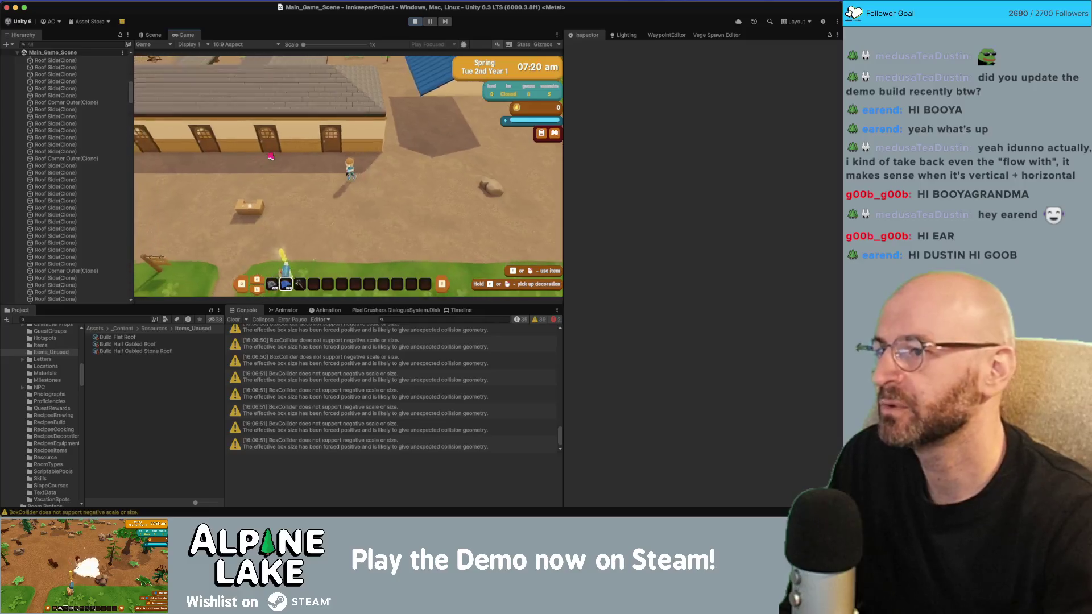
key("a")
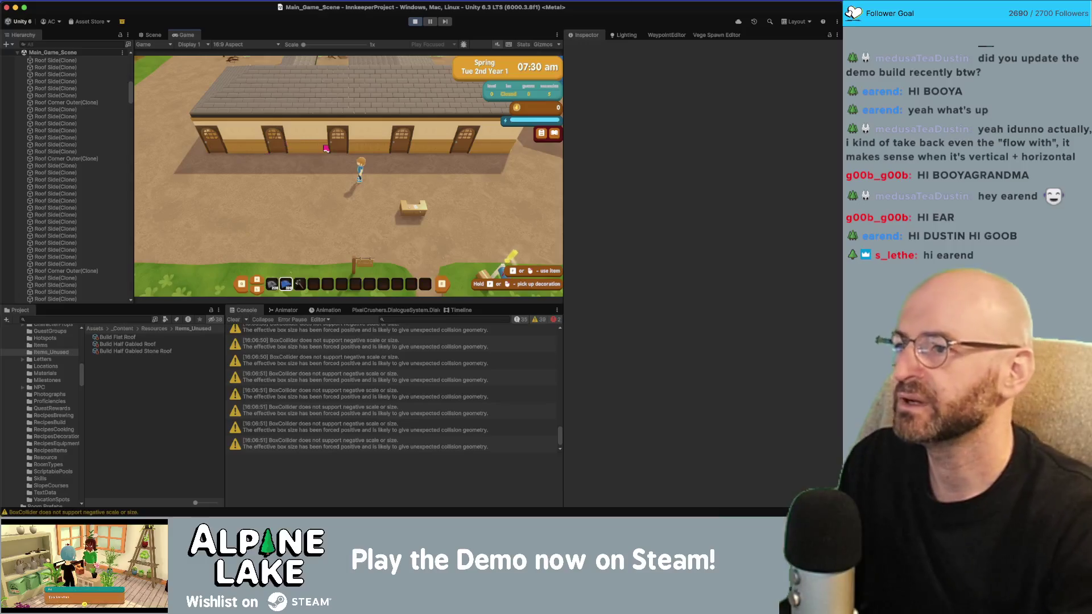
key("a")
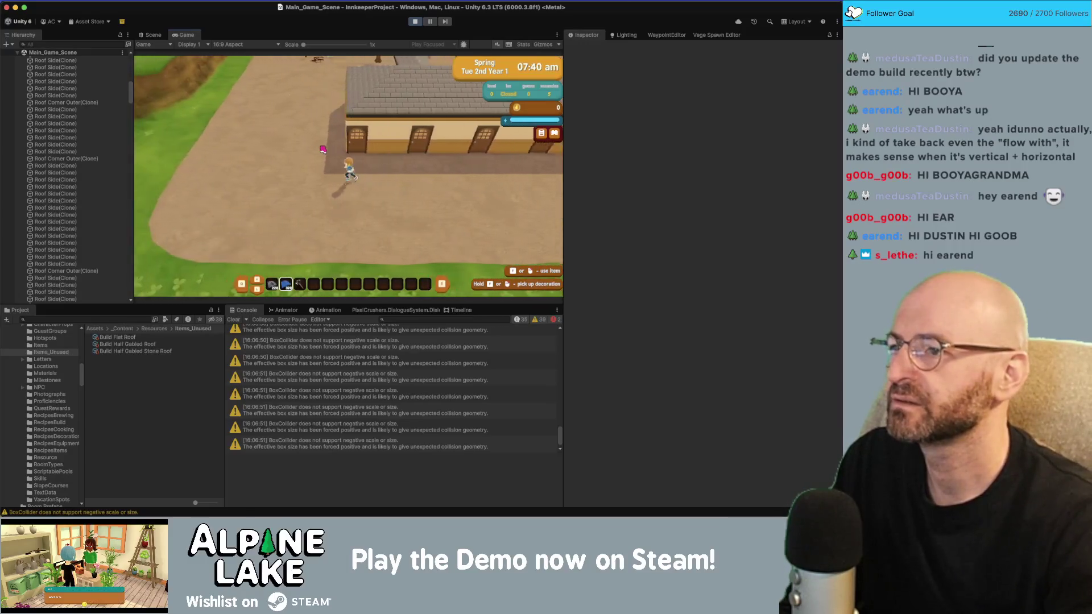
key("d")
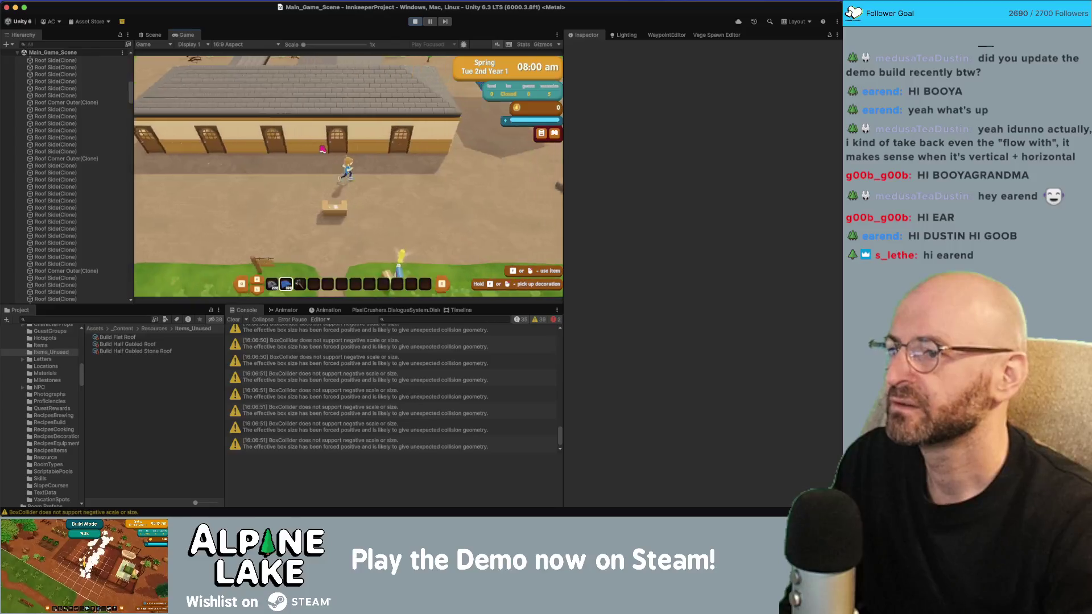
Walk back past the welcome desk to the inn and place a gabled roof section on it.
key("w")
key("a")
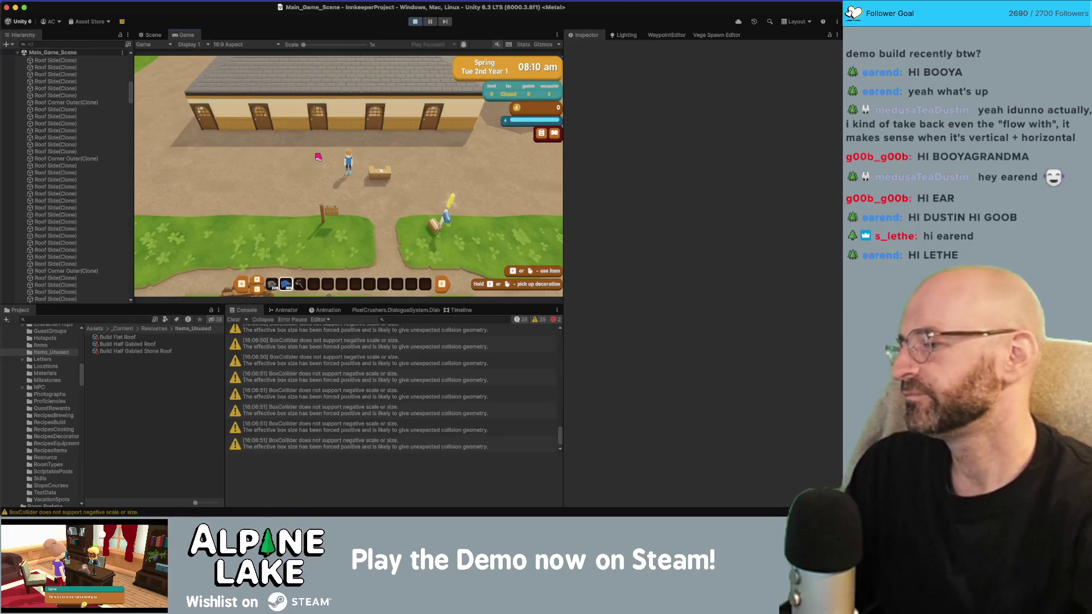
key("d")
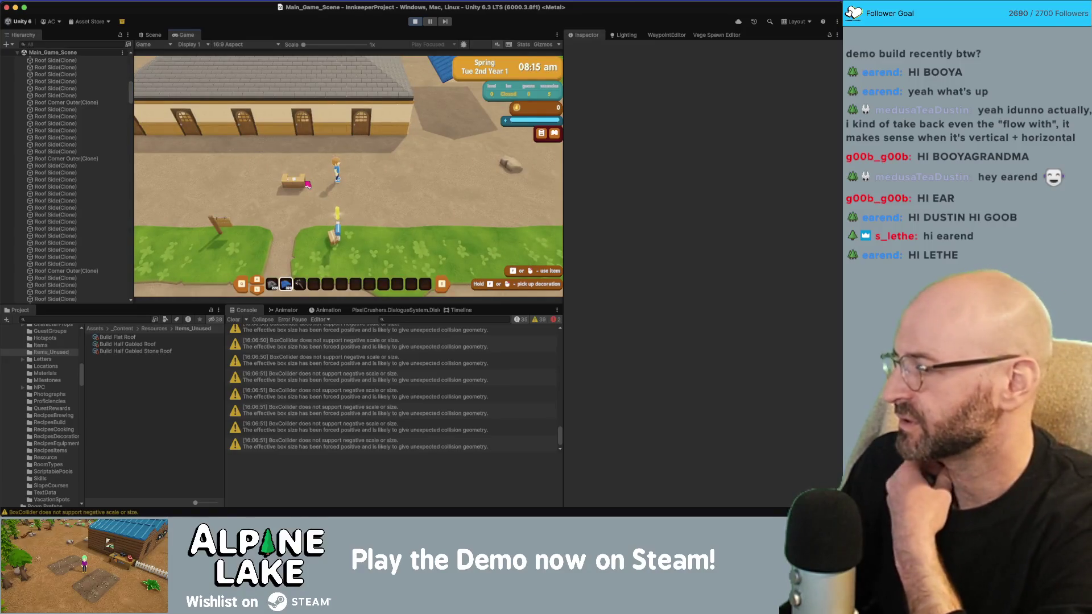
key("w")
key("d")
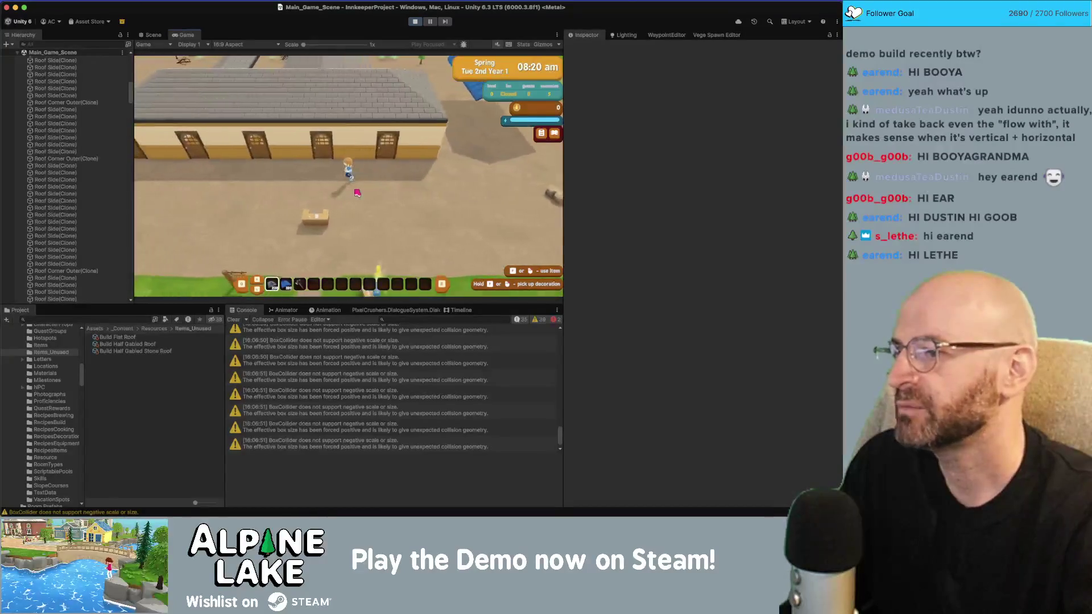
left_click(358, 186)
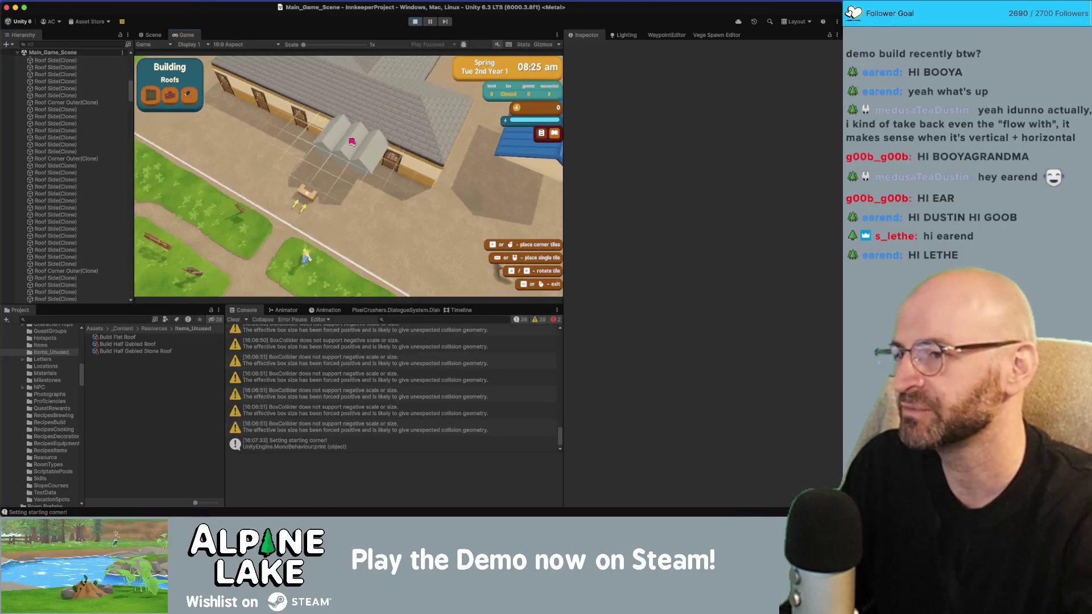
left_click(384, 214)
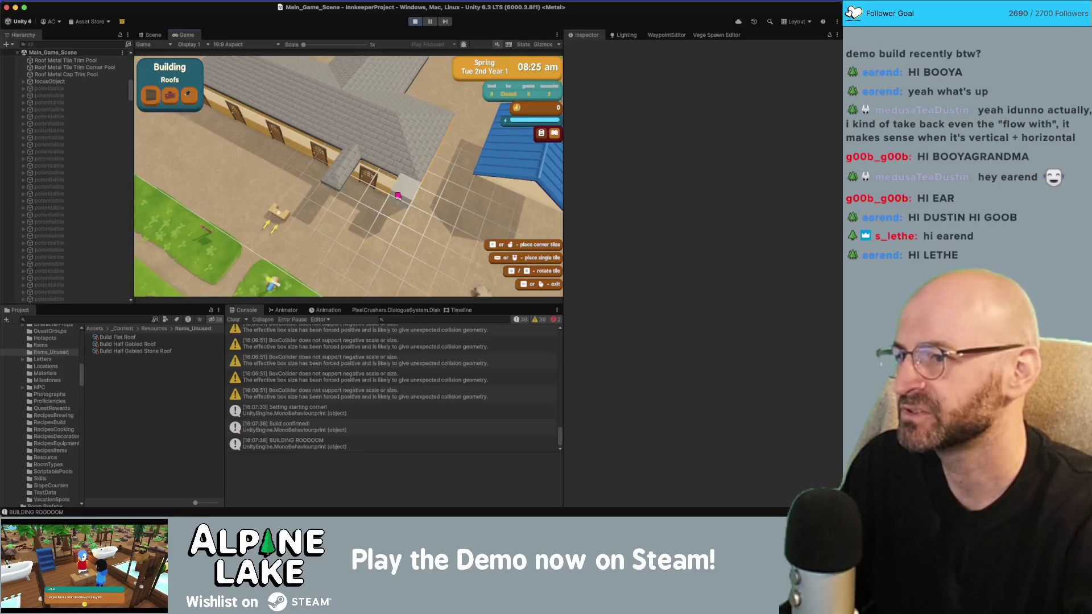
Stretch grey roof tiles along the inn's edge, build a corner section, then exit roof mode.
mouse_move(398, 196)
left_mouse_down()
mouse_move(327, 164)
mouse_move(286, 126)
mouse_move(299, 165)
mouse_move(303, 152)
left_mouse_up()
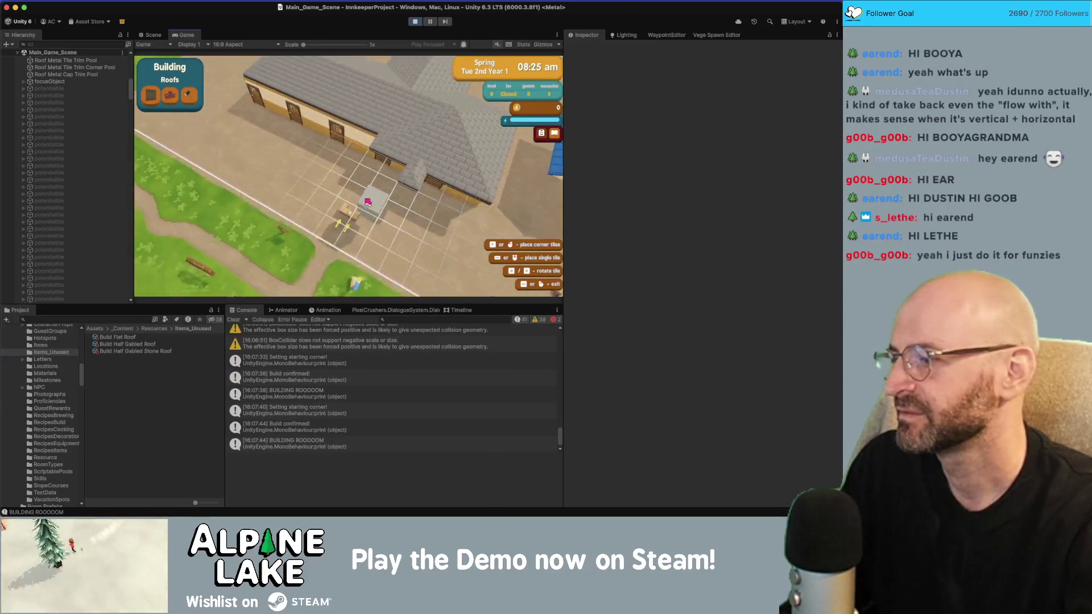
key("q")
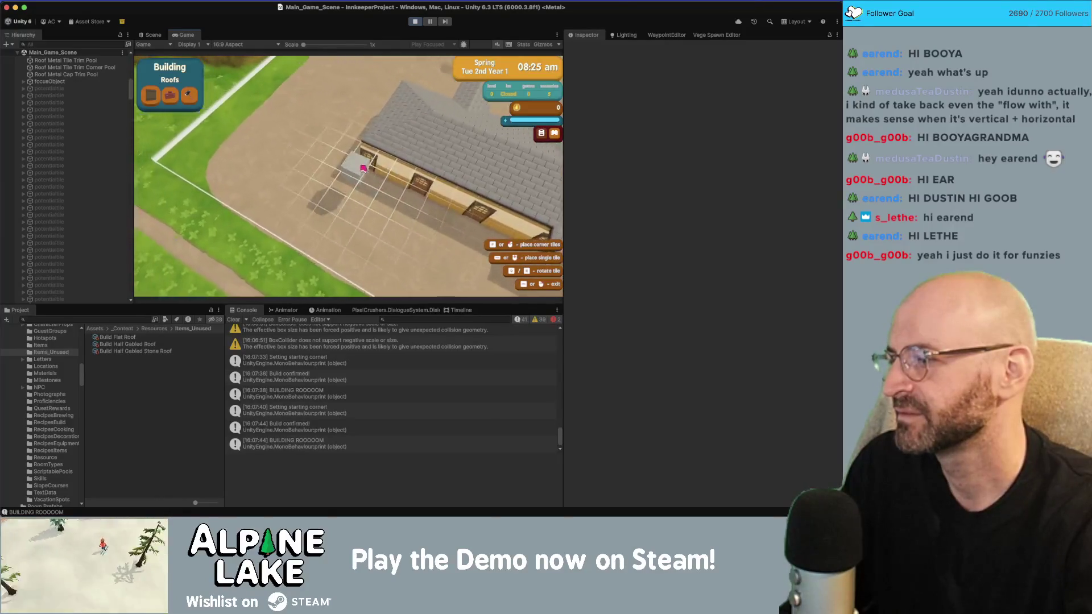
left_click(322, 155)
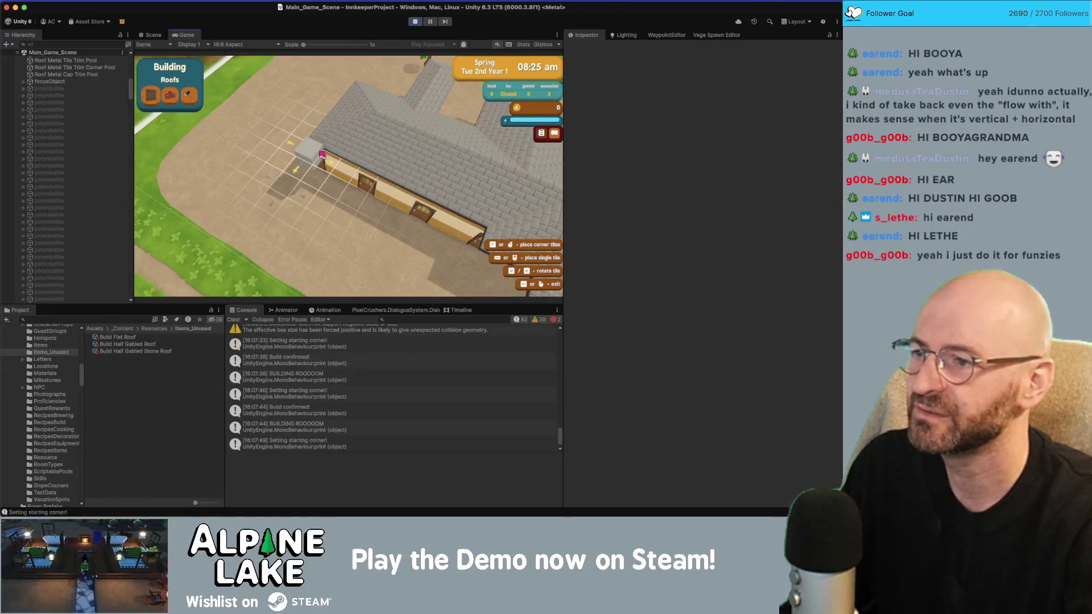
left_click(364, 180)
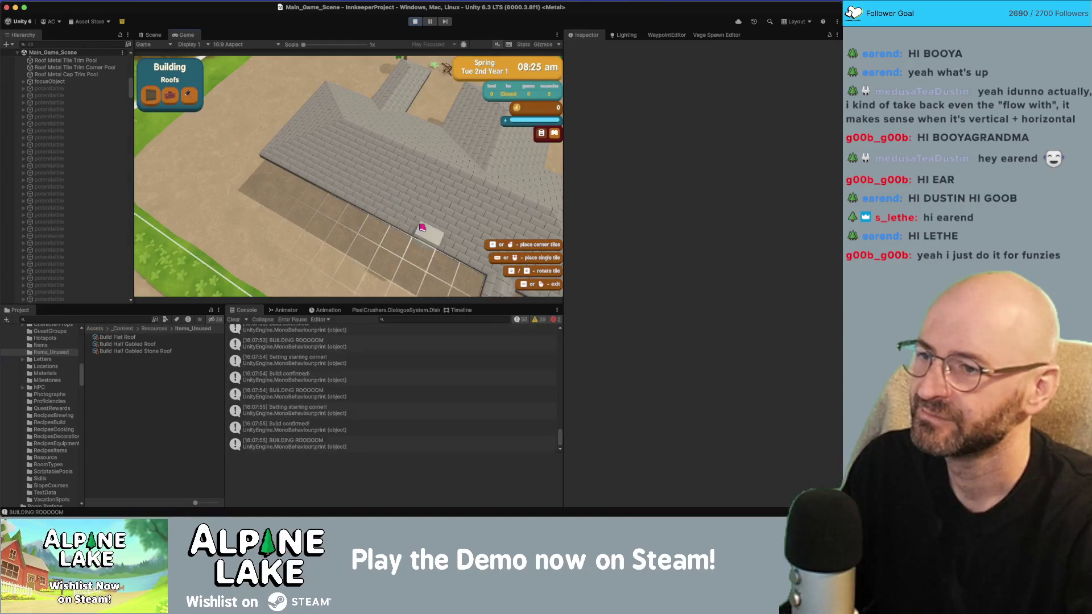
key("q")
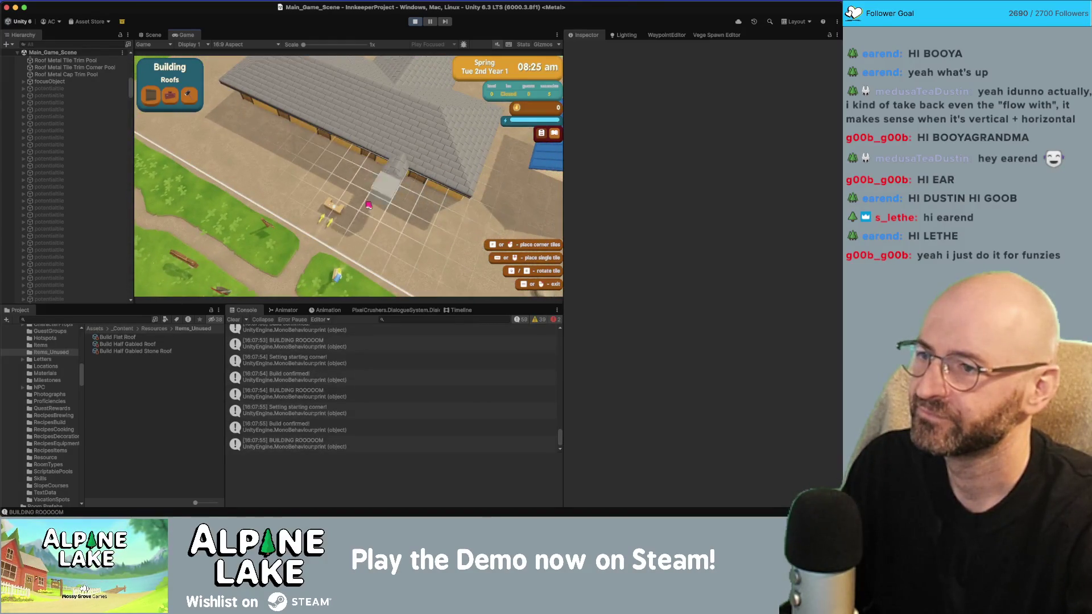
right_click(369, 205)
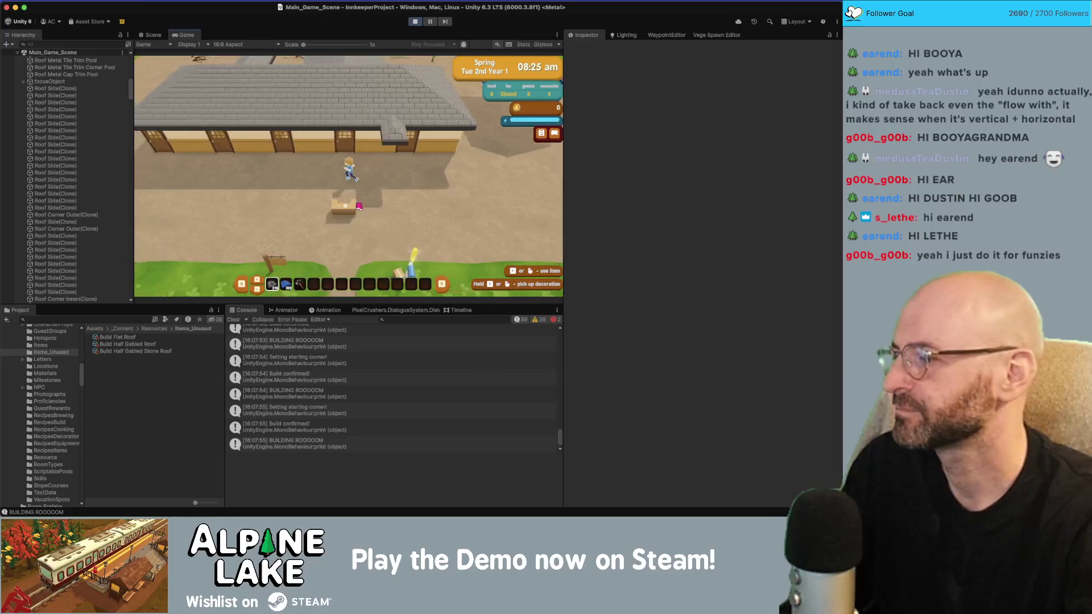
Walk the character west and south from the inn onto the grass past the crate.
key("a")
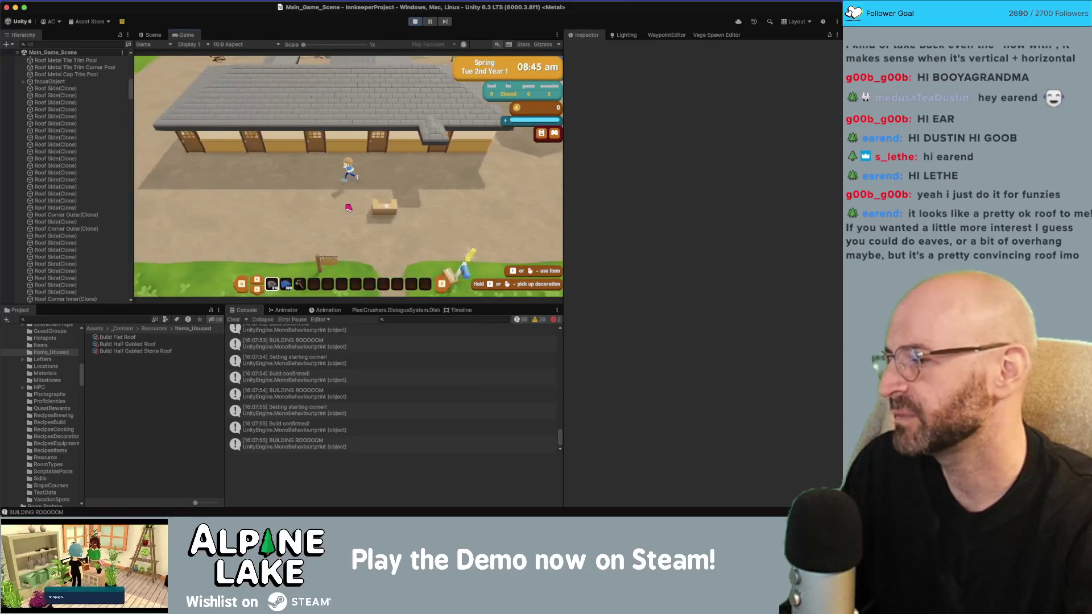
key("s")
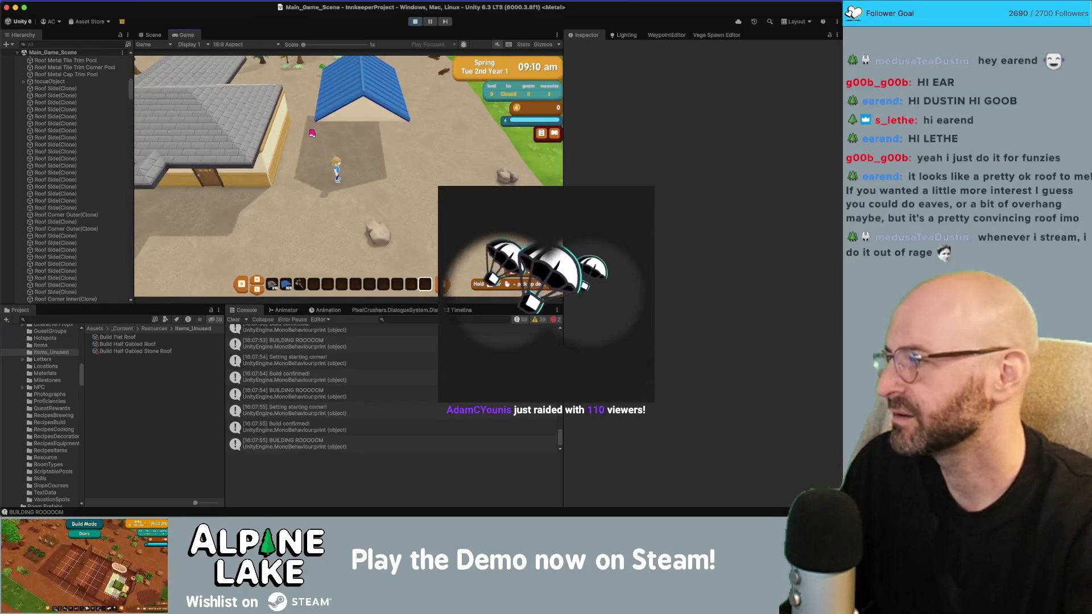
key("s")
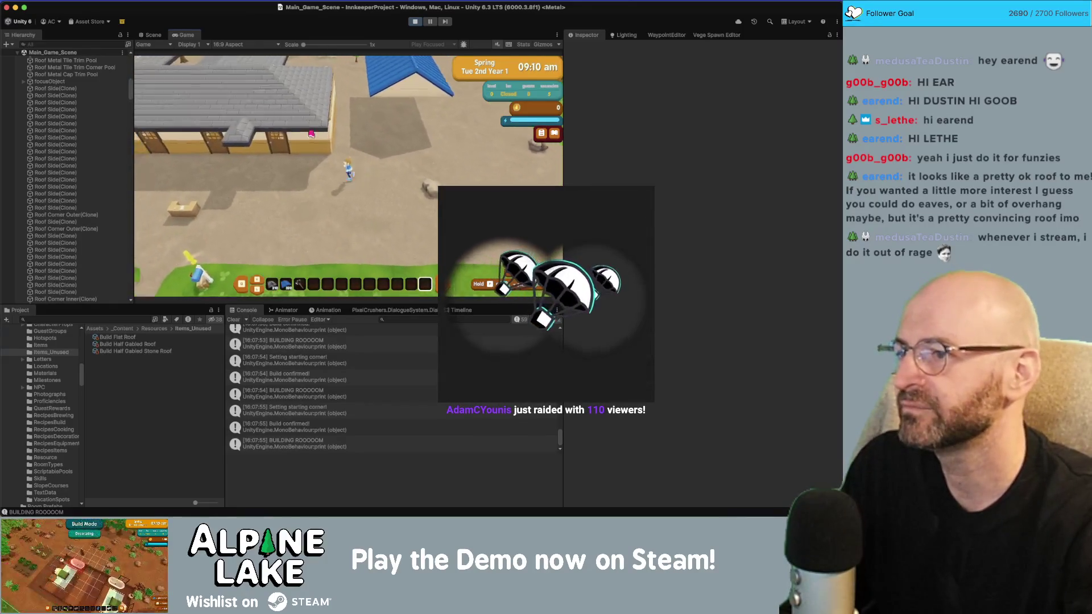
key("a")
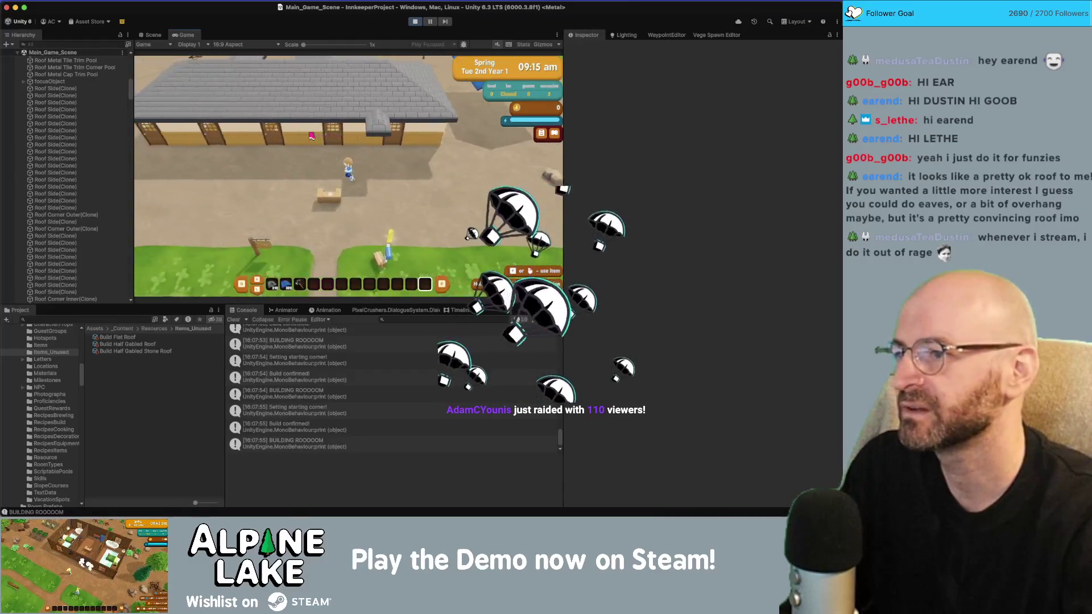
key("a")
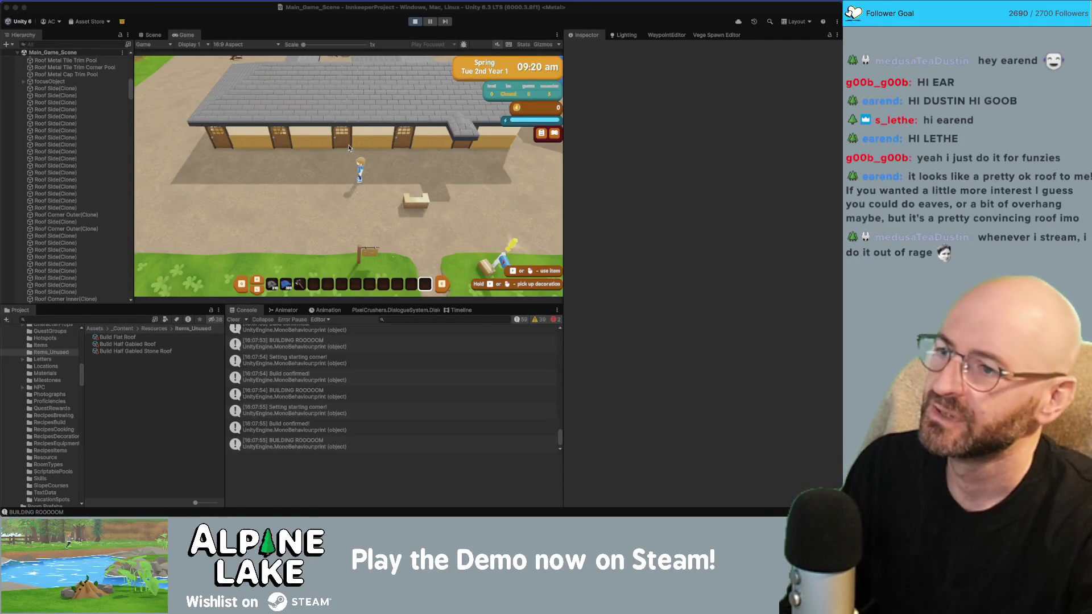
Walk to the grass lot and enter roof building mode over the empty lot.
key("a")
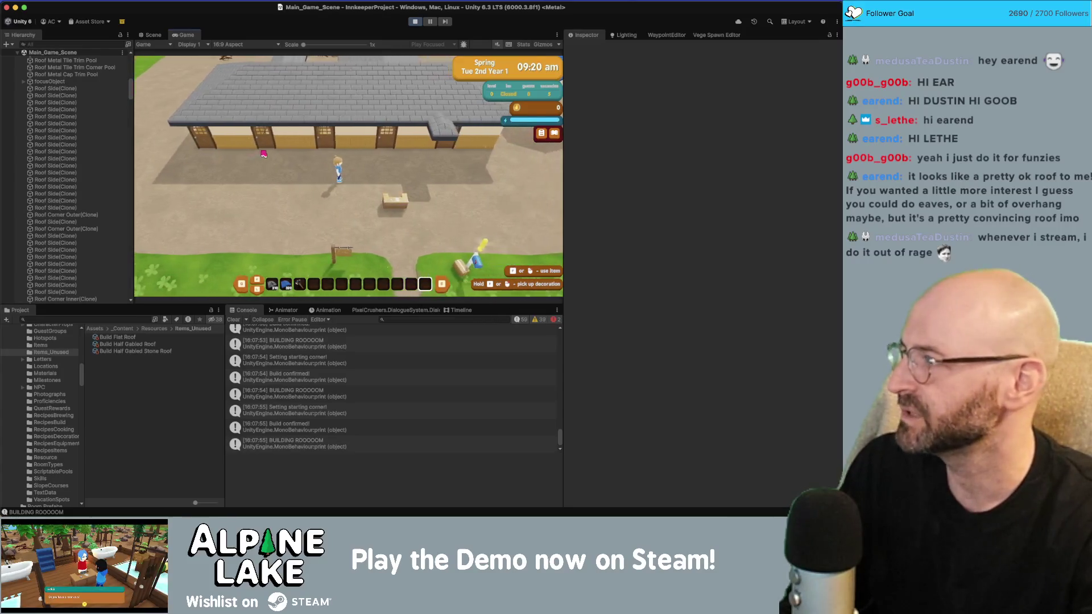
key("d")
key("s")
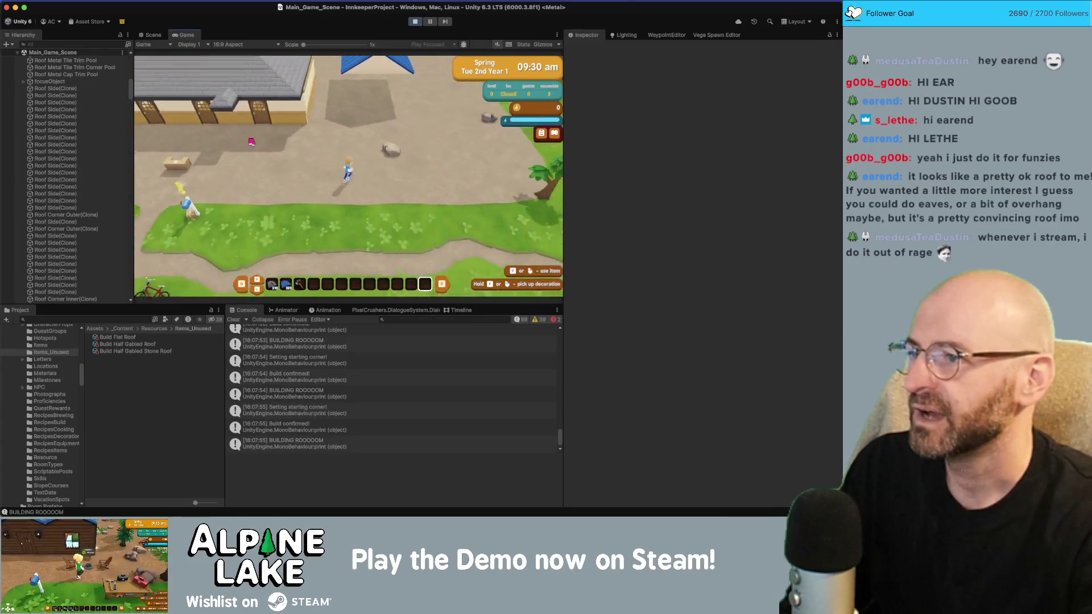
key("b")
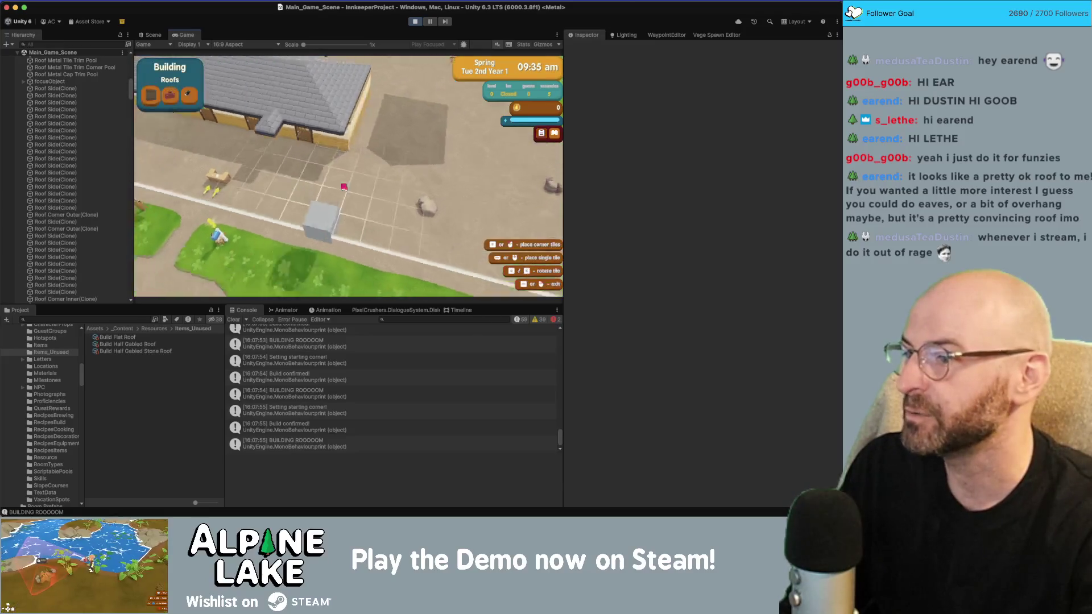
key("w")
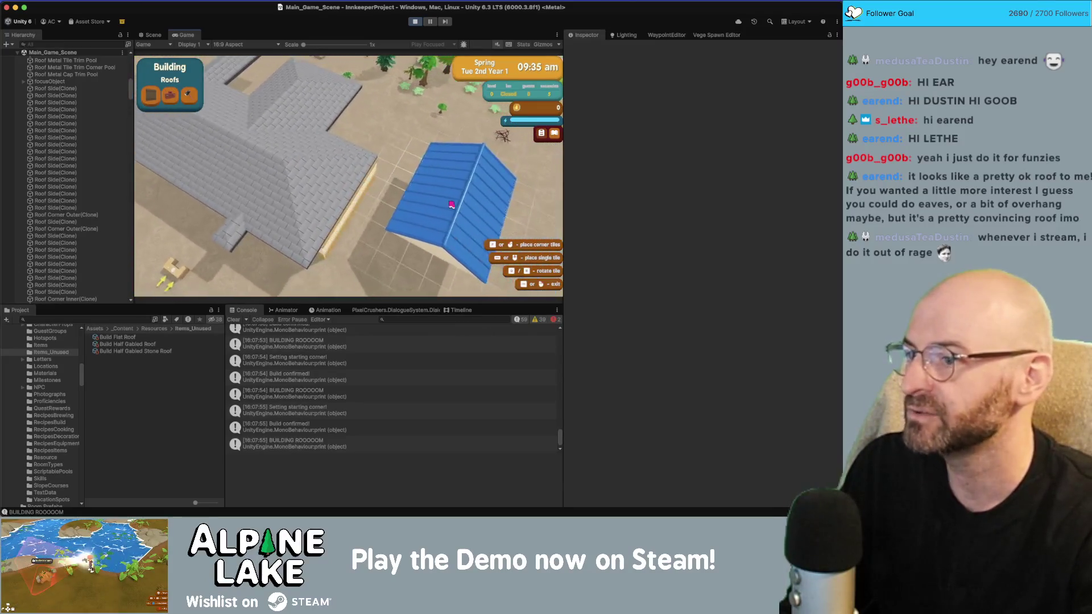
key("s")
key("Escape")
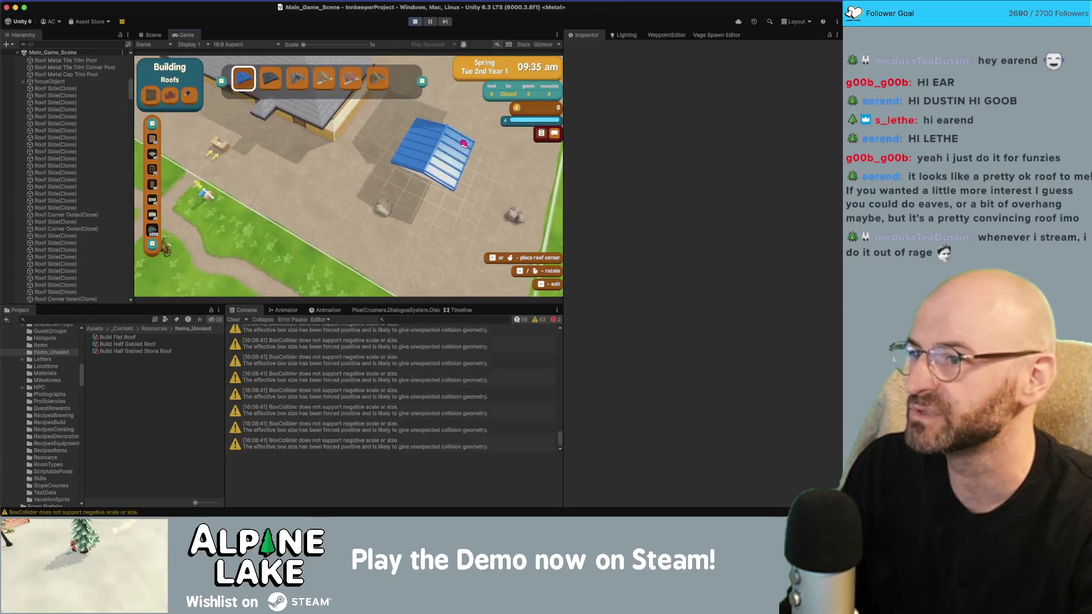
Place two blue roofs on the empty lot, then leave roof building mode.
left_click(405, 141)
key("a")
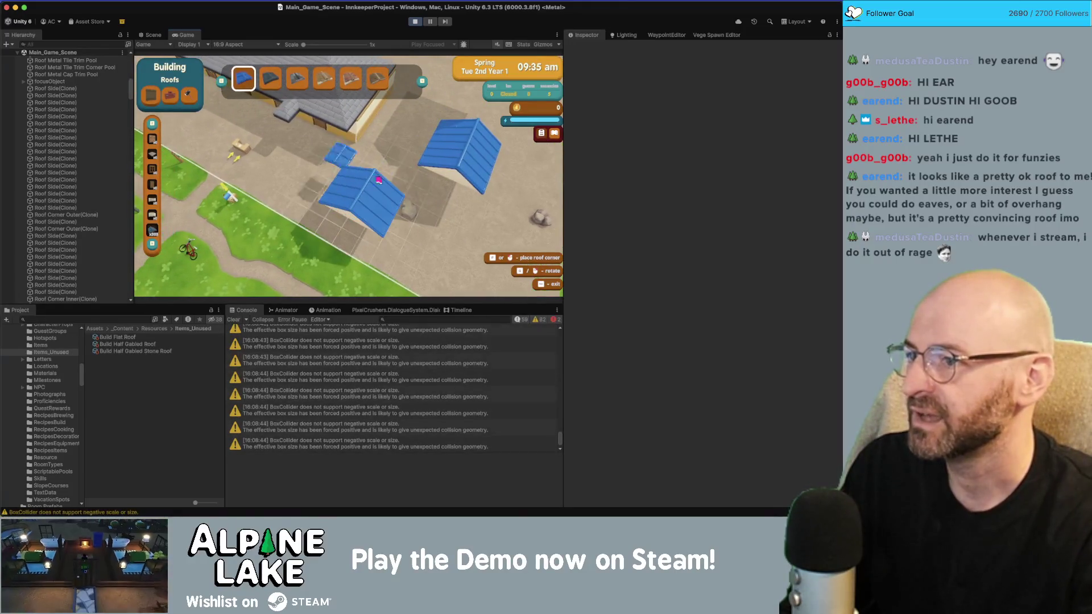
key("a")
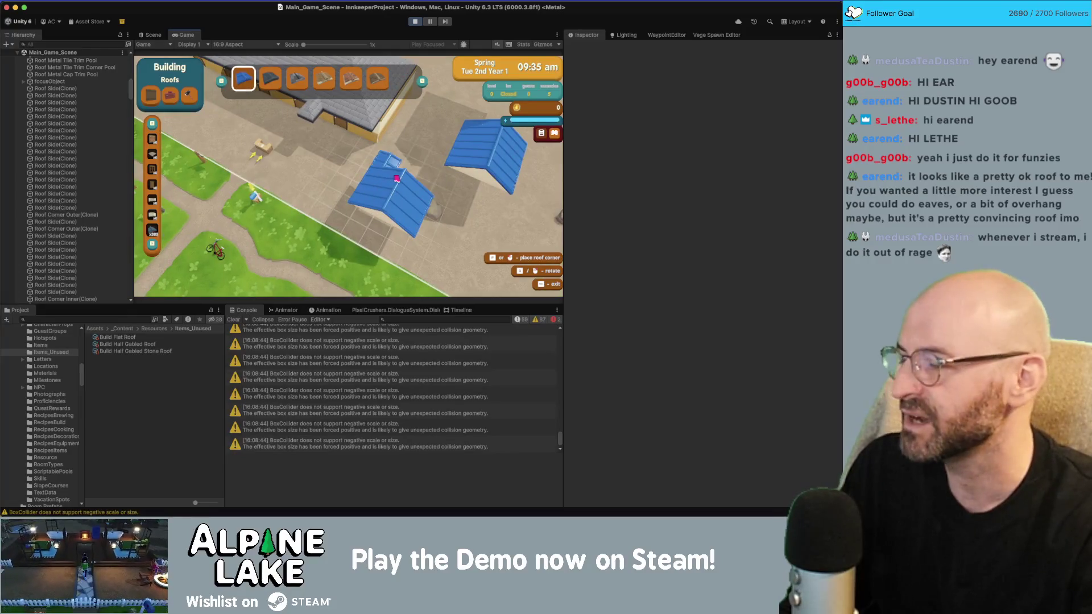
left_click(397, 178)
key("Escape")
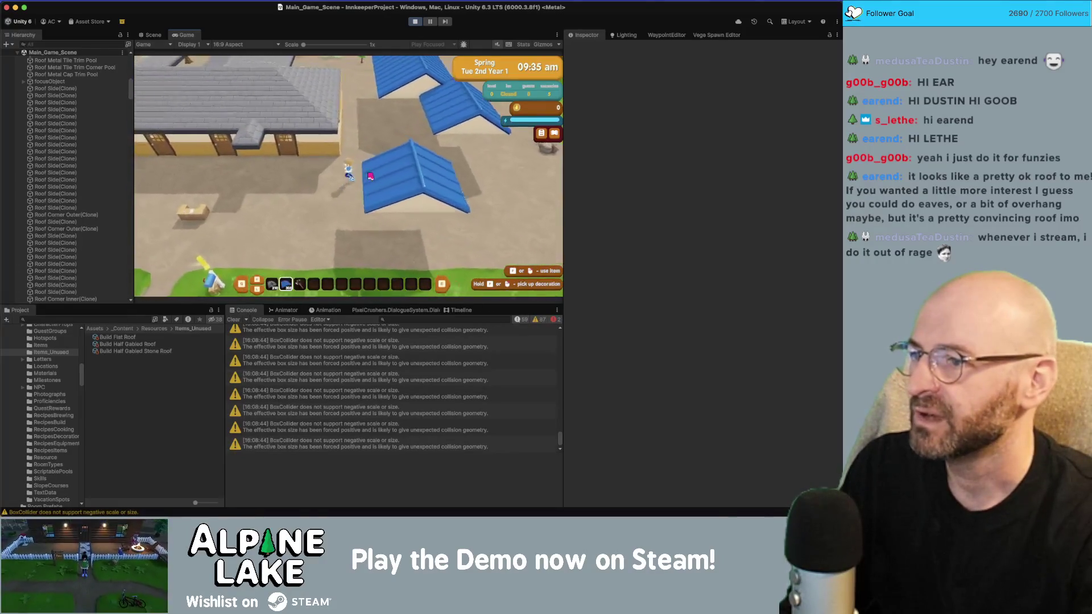
left_click(371, 176)
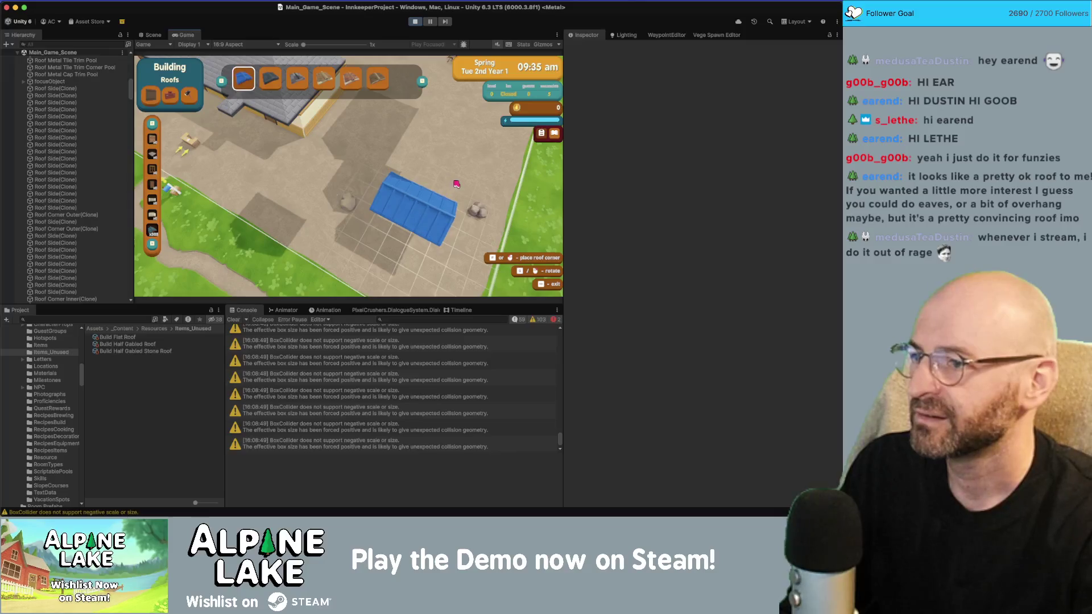
key("Escape")
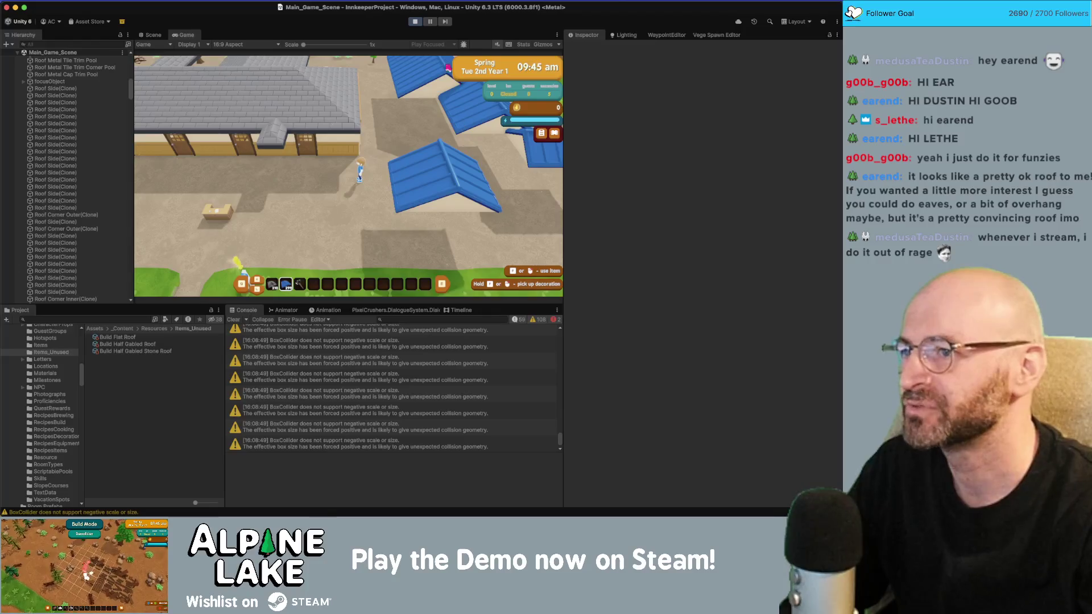
Switch to the third hotbar item and build a new grey roof section on the inn.
key("a")
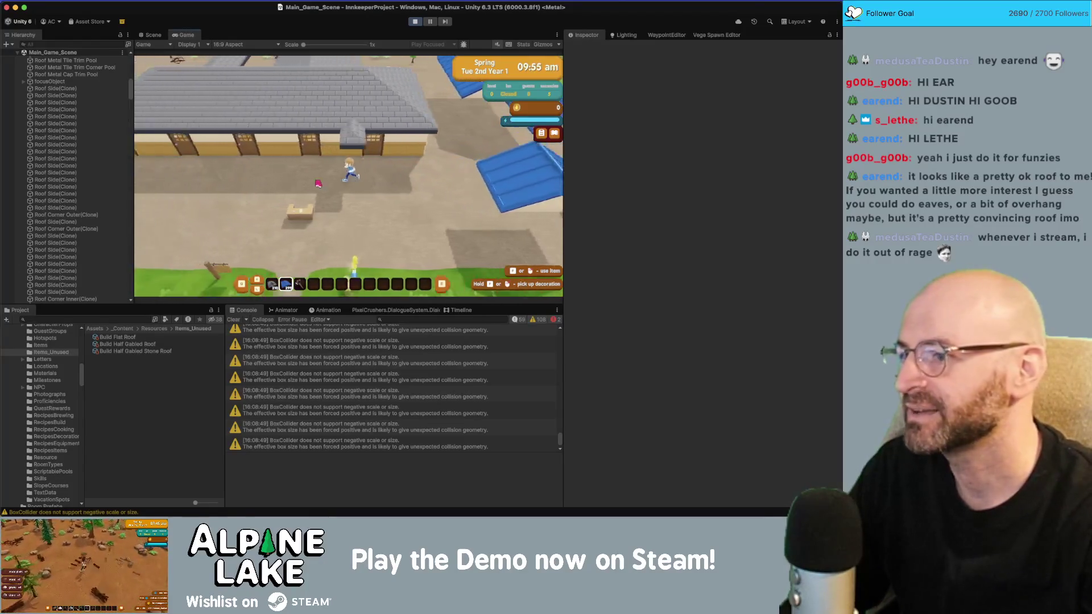
key("3")
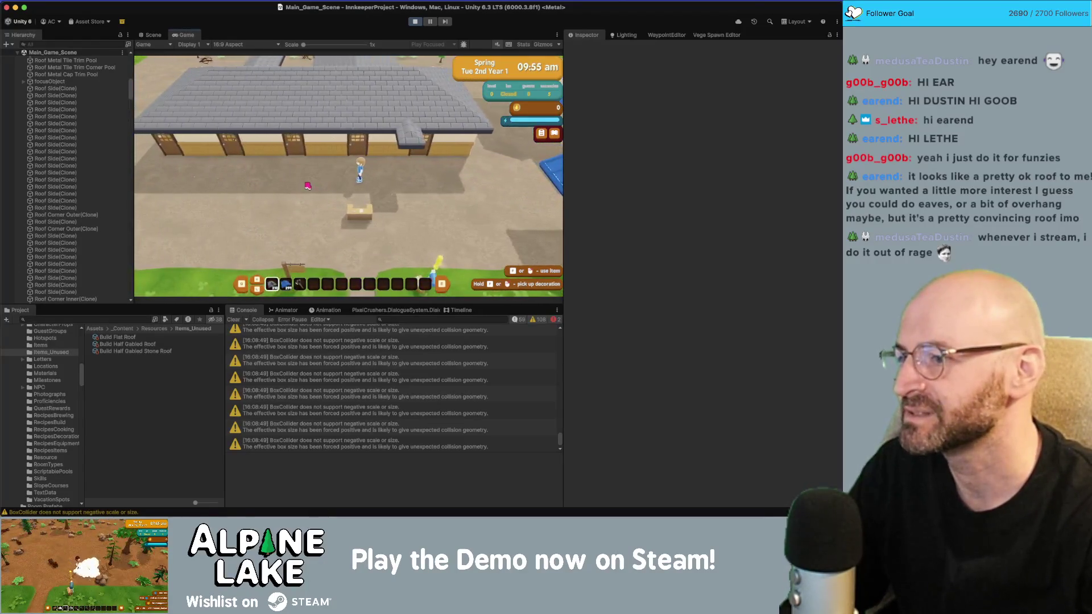
left_click(307, 185)
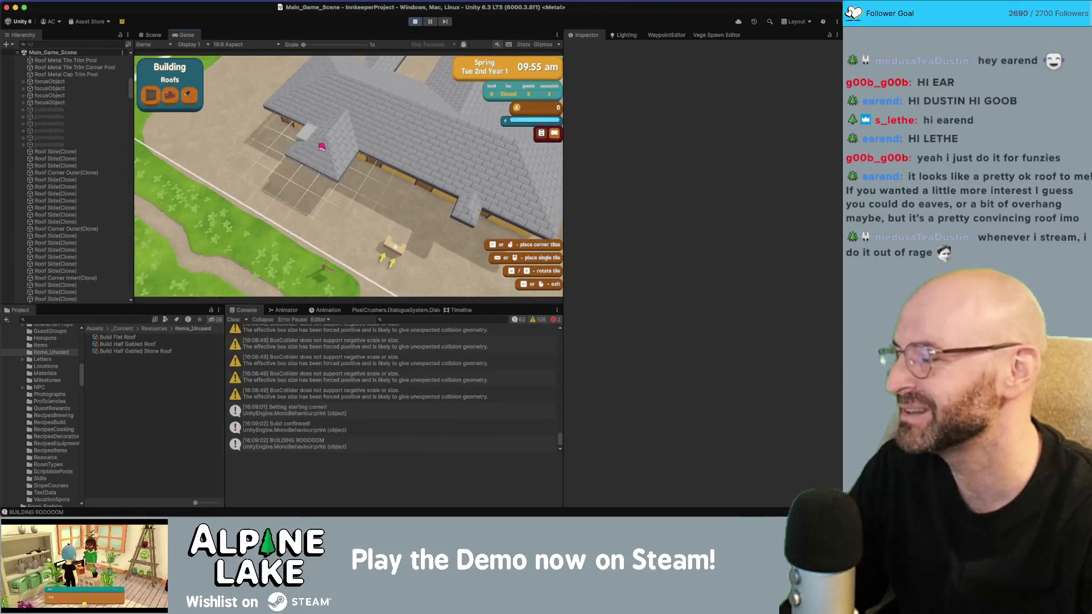
left_click(335, 128)
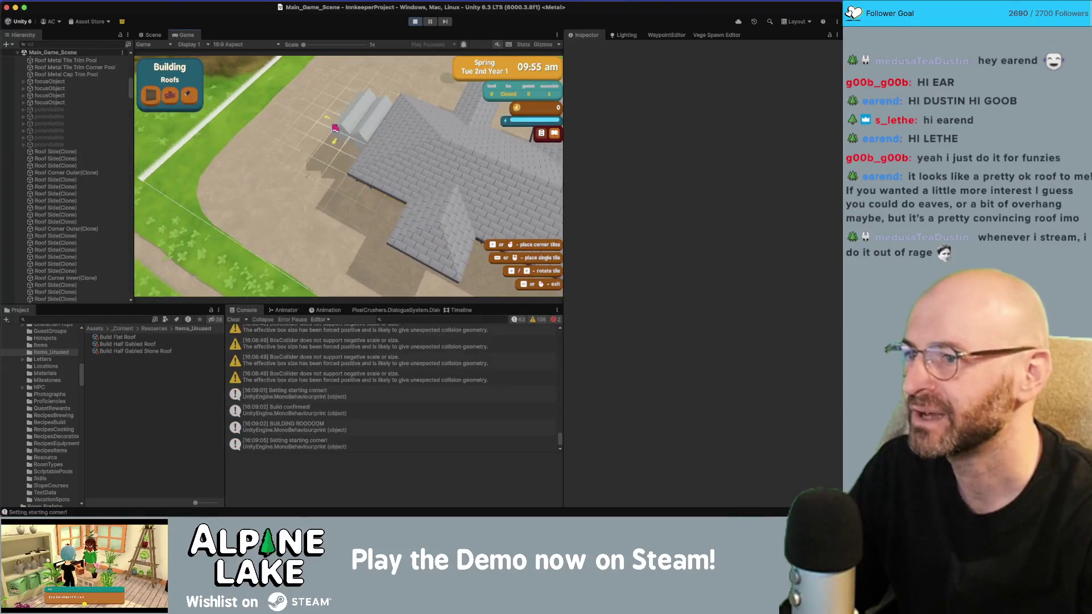
left_click(335, 128)
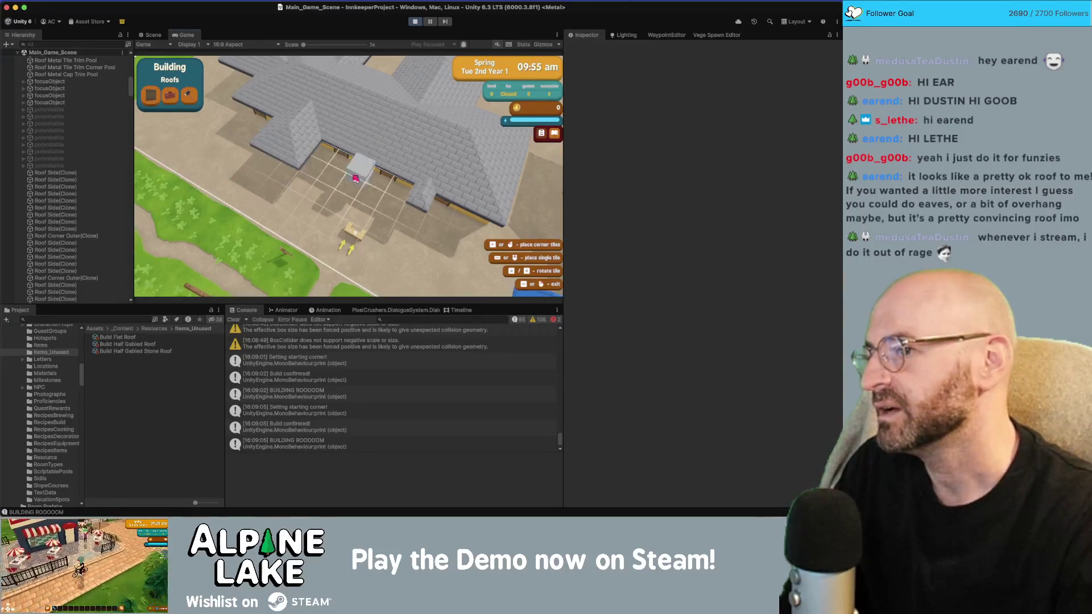
Pan toward the bottom of the map, glance at the browser, and return to Unity.
key("s")
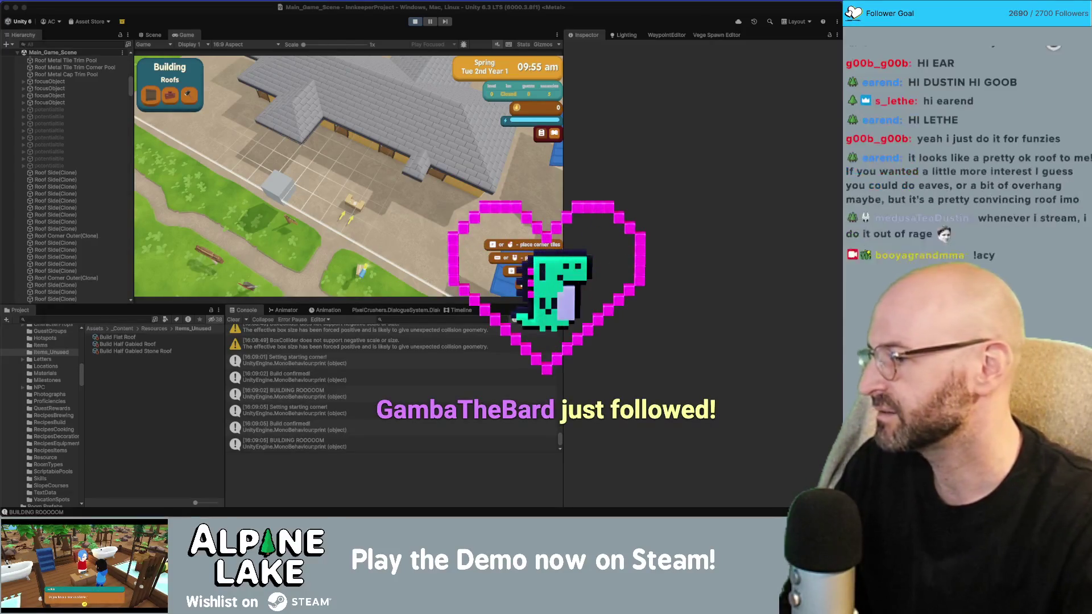
key("super+Tab")
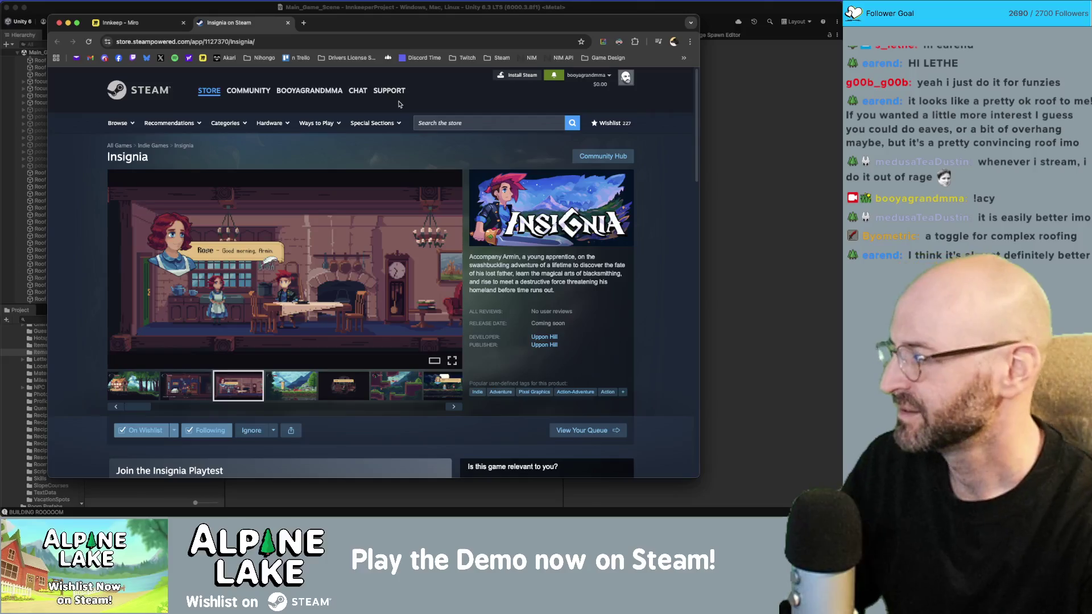
left_click(232, 7)
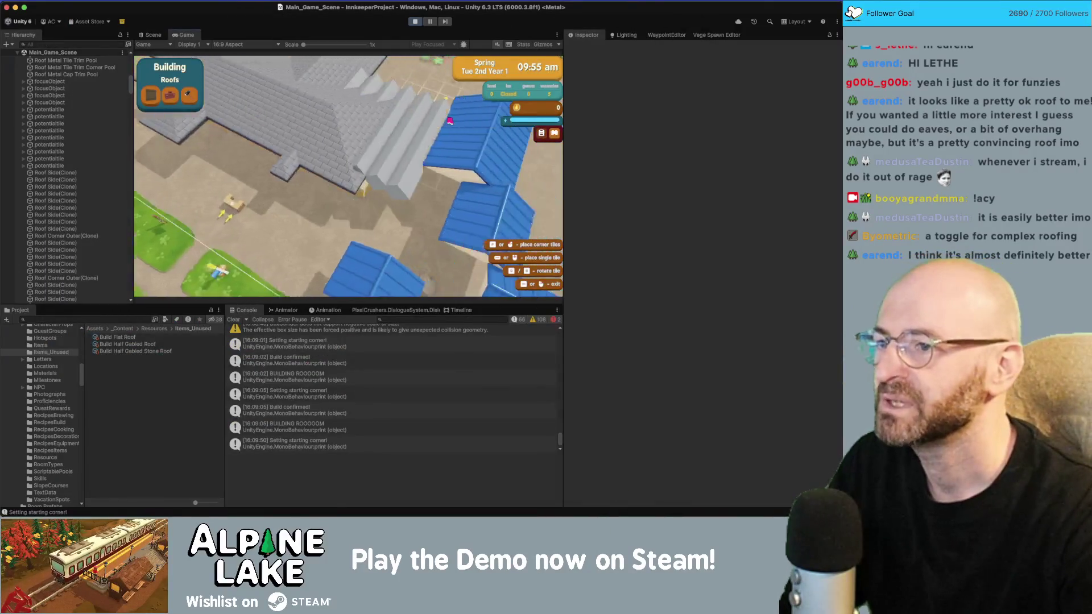
Build another grey roof section spanning the inn's wings and pan to inspect its corner.
left_click(425, 131)
scroll(322, 105, "up", 3)
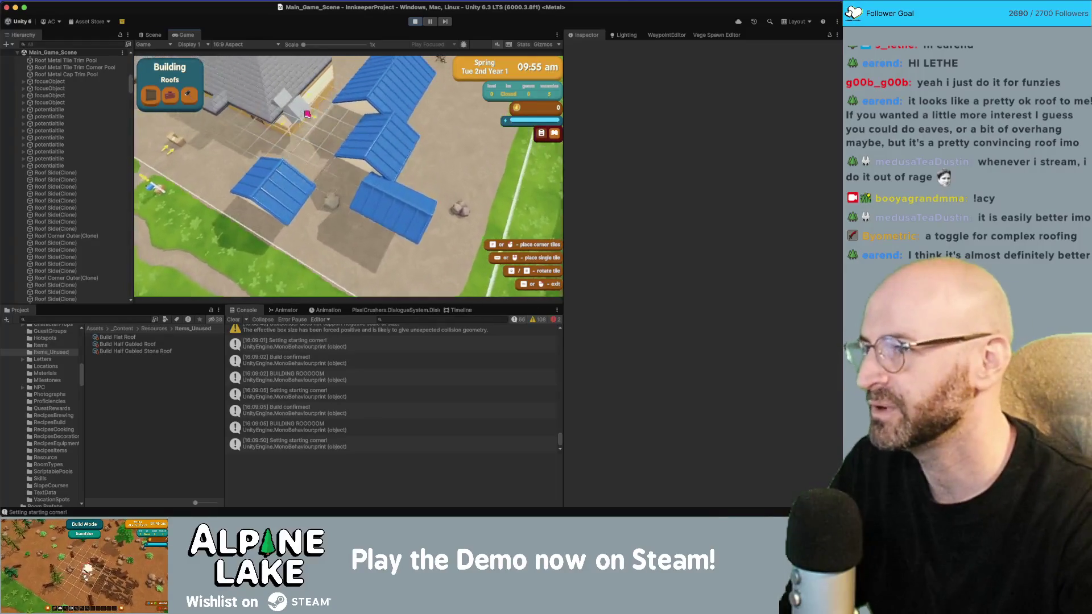
left_click(401, 141)
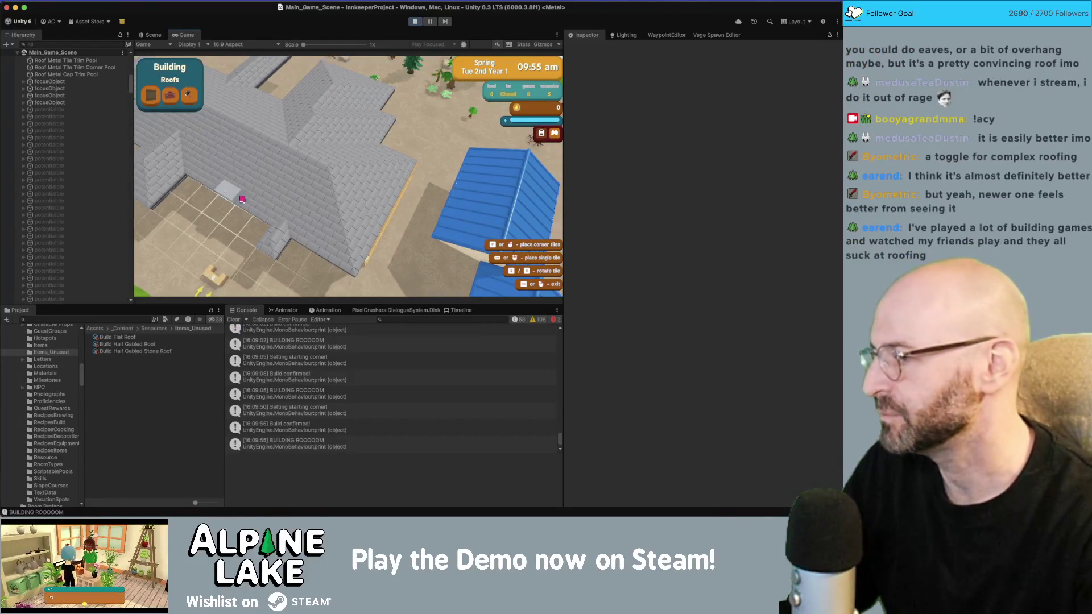
key("a")
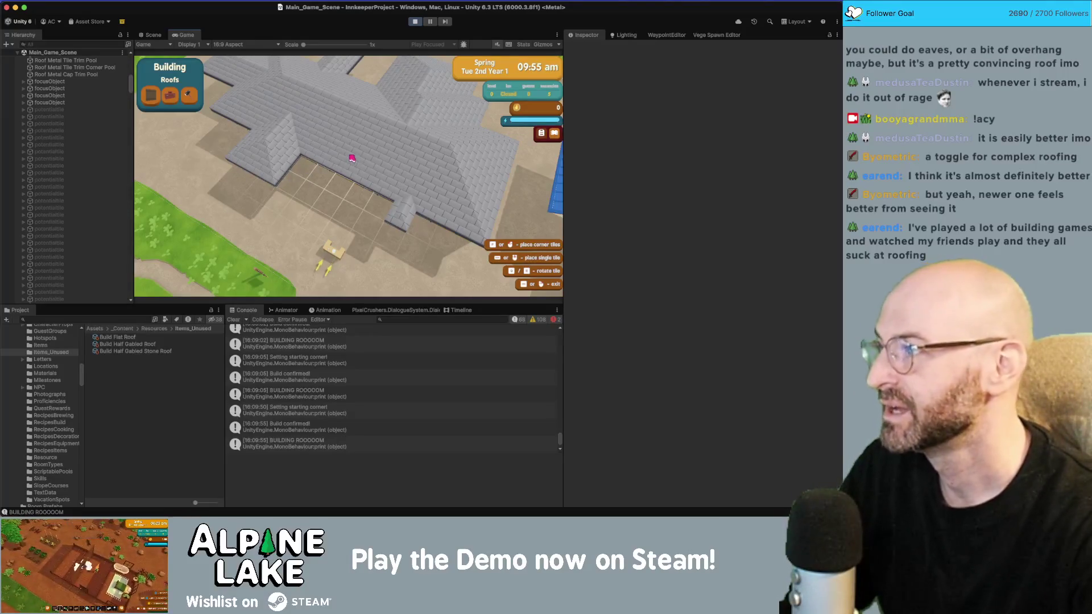
key("w")
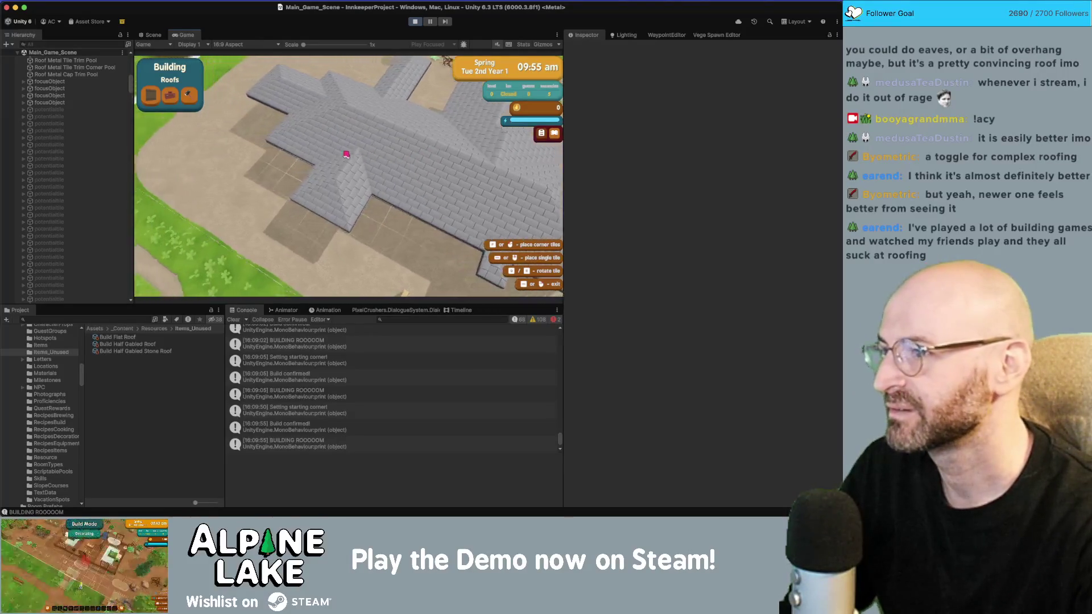
key("w")
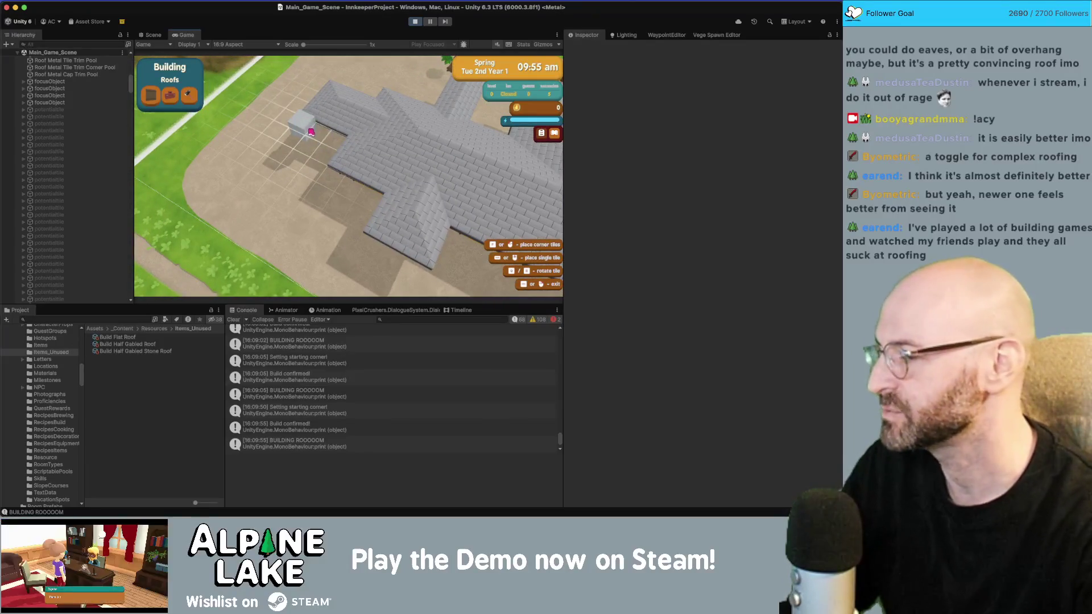